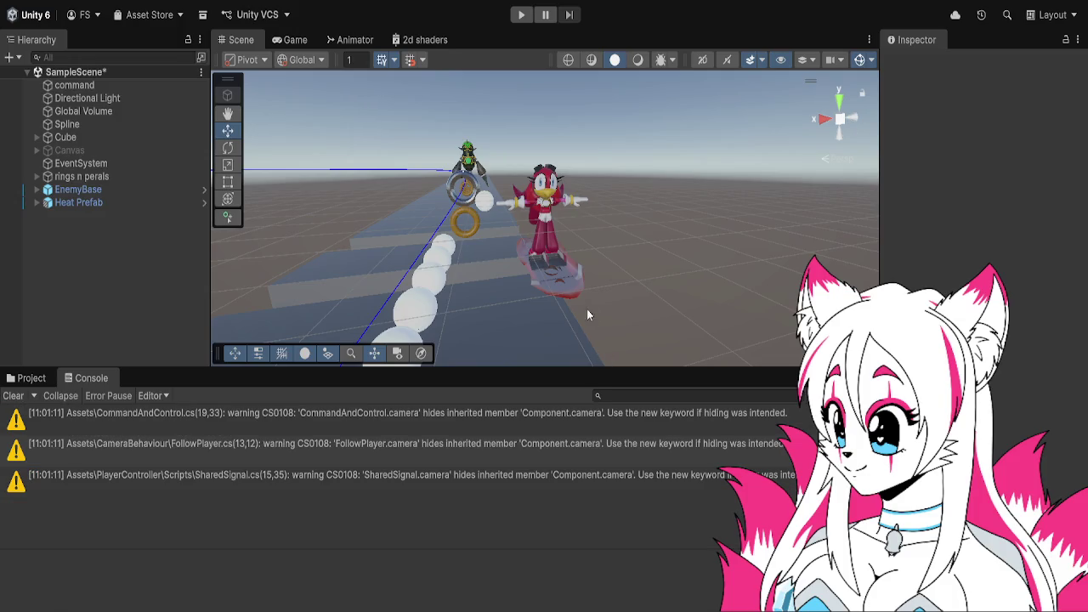
- Start play mode and view the track from above, panning to follow Heat
{"action": "left_click", "coordinate": [521, 14]}
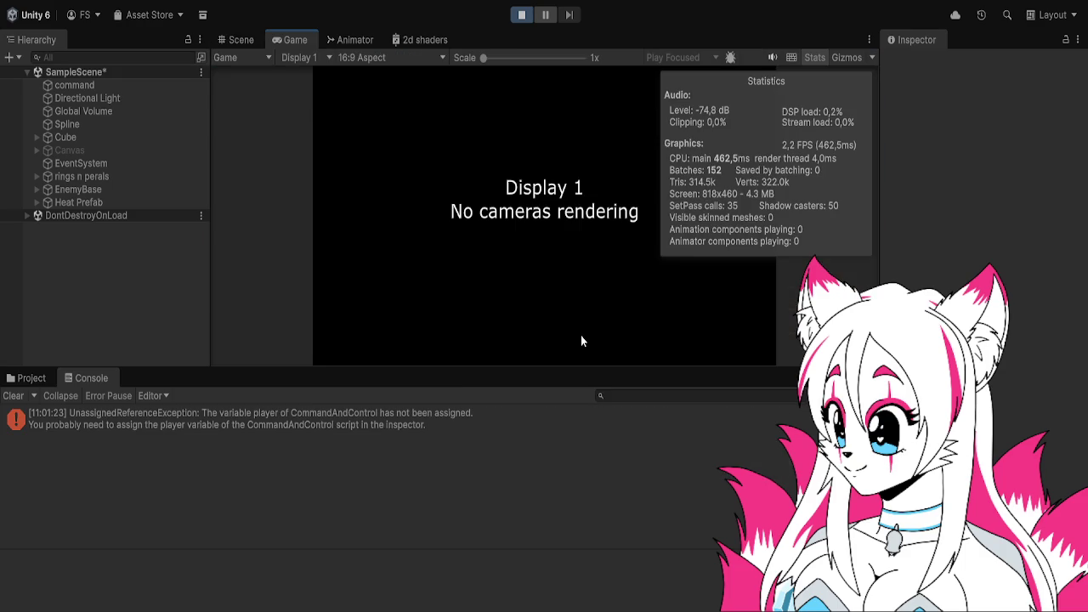
{"action": "left_click", "coordinate": [258, 37]}
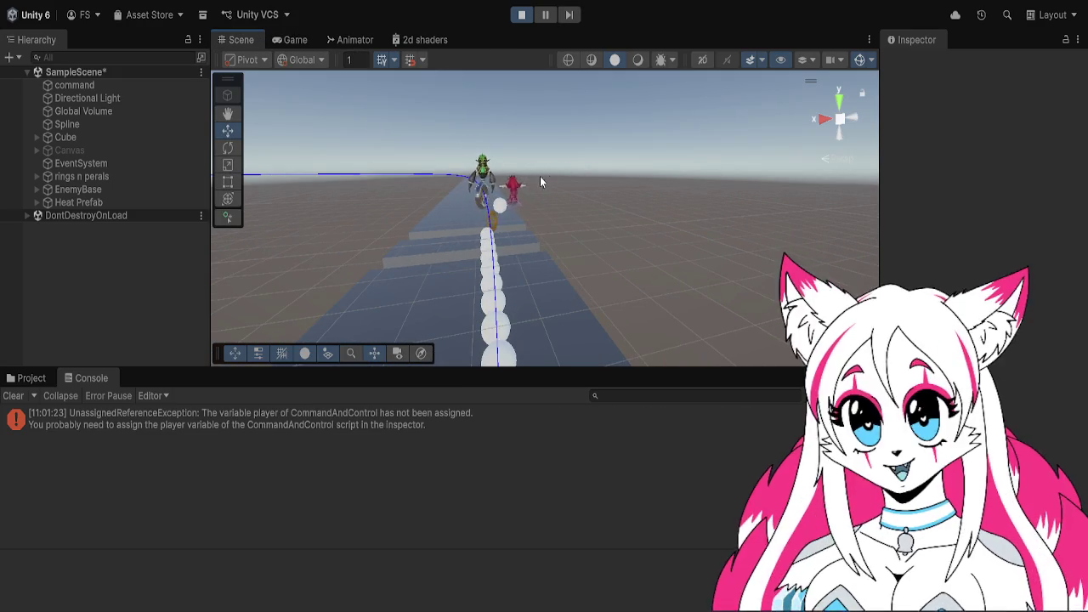
{"action": "left_click_drag", "start_coordinate": [629, 165], "coordinate": [786, 140]}
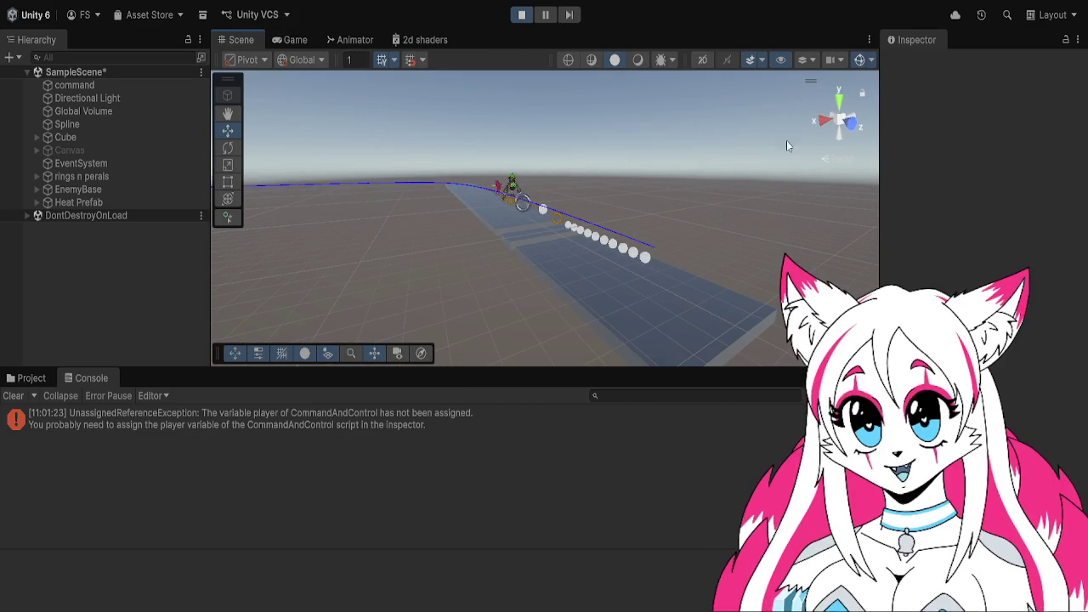
{"action": "left_click", "coordinate": [840, 100]}
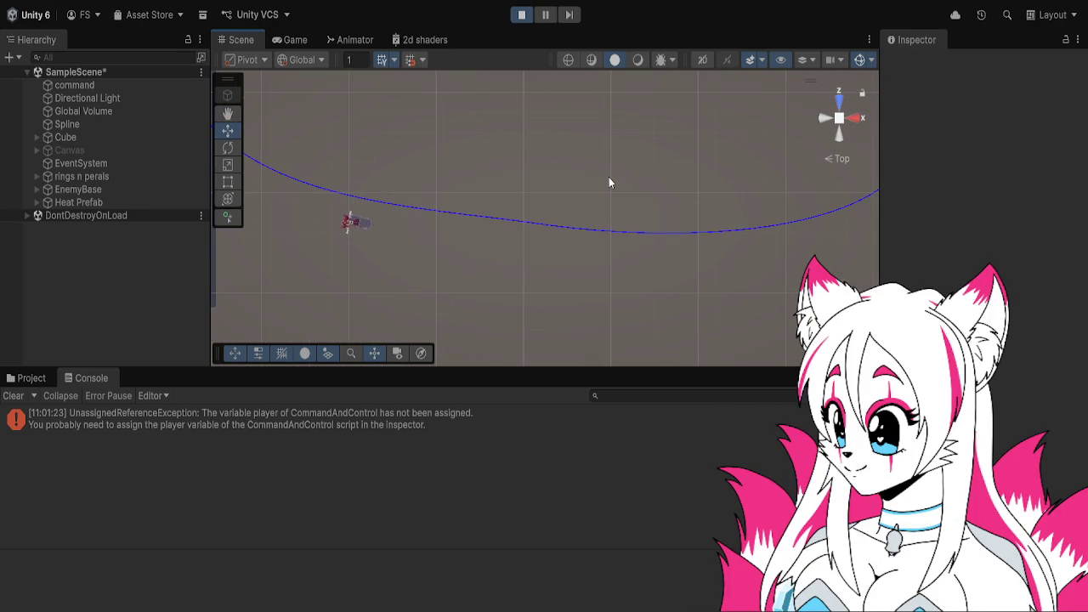
{"action": "key", "text": "q"}
{"action": "mouse_move", "coordinate": [639, 202]}
{"action": "left_mouse_down"}
{"action": "mouse_move", "coordinate": [575, 175]}
{"action": "mouse_move", "coordinate": [498, 175]}
{"action": "left_mouse_up"}
{"action": "key", "text": "w"}
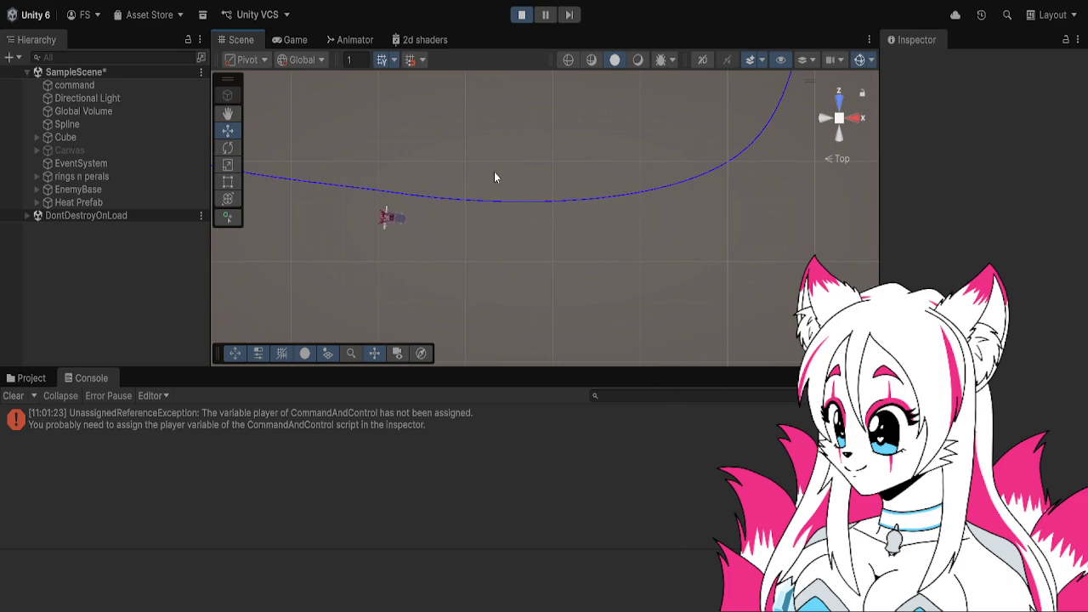
{"action": "key", "text": "q"}
{"action": "mouse_move", "coordinate": [638, 194]}
{"action": "left_mouse_down"}
{"action": "mouse_move", "coordinate": [573, 187]}
{"action": "mouse_move", "coordinate": [403, 243]}
{"action": "left_mouse_up"}
{"action": "key", "text": "w"}
- Keep following Heat down the spline, zoom in, and stop play mode
{"action": "key", "text": "q"}
{"action": "mouse_move", "coordinate": [583, 175]}
{"action": "left_mouse_down"}
{"action": "mouse_move", "coordinate": [527, 252]}
{"action": "mouse_move", "coordinate": [505, 340]}
{"action": "left_mouse_up"}
{"action": "key", "text": "w"}
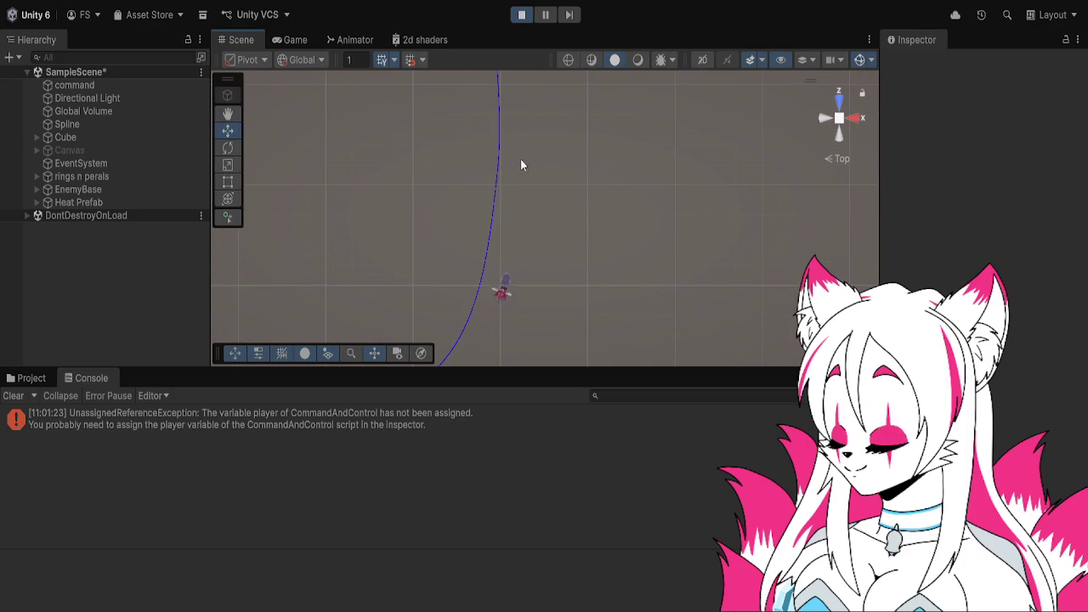
{"action": "key", "text": "q"}
{"action": "left_click_drag", "start_coordinate": [529, 144], "coordinate": [539, 349]}
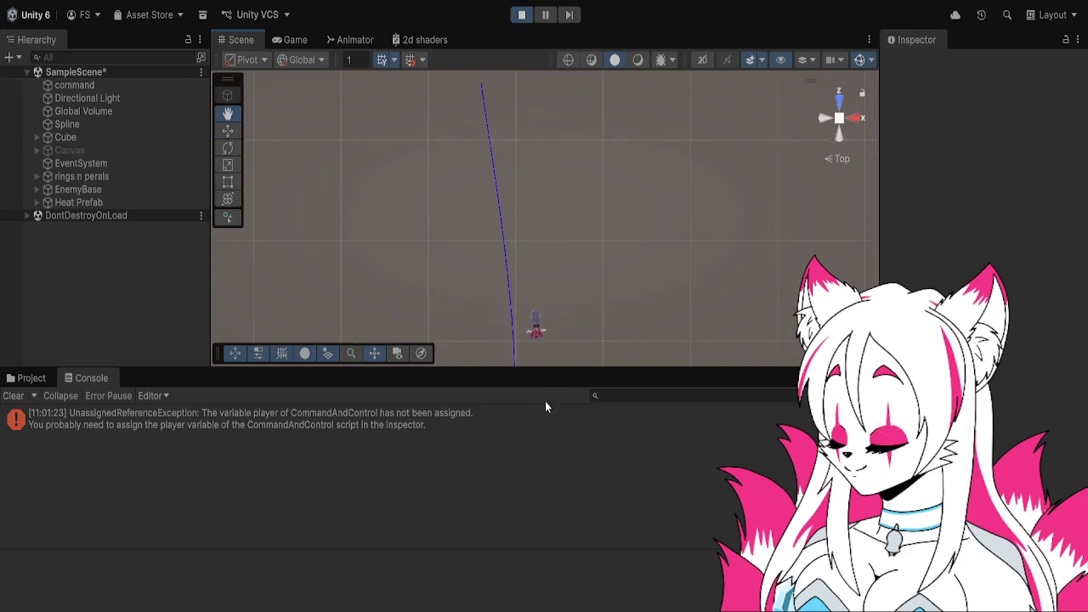
{"action": "key", "text": "w"}
{"action": "scroll", "coordinate": [546, 230], "scroll_direction": "up", "scroll_amount": 2}
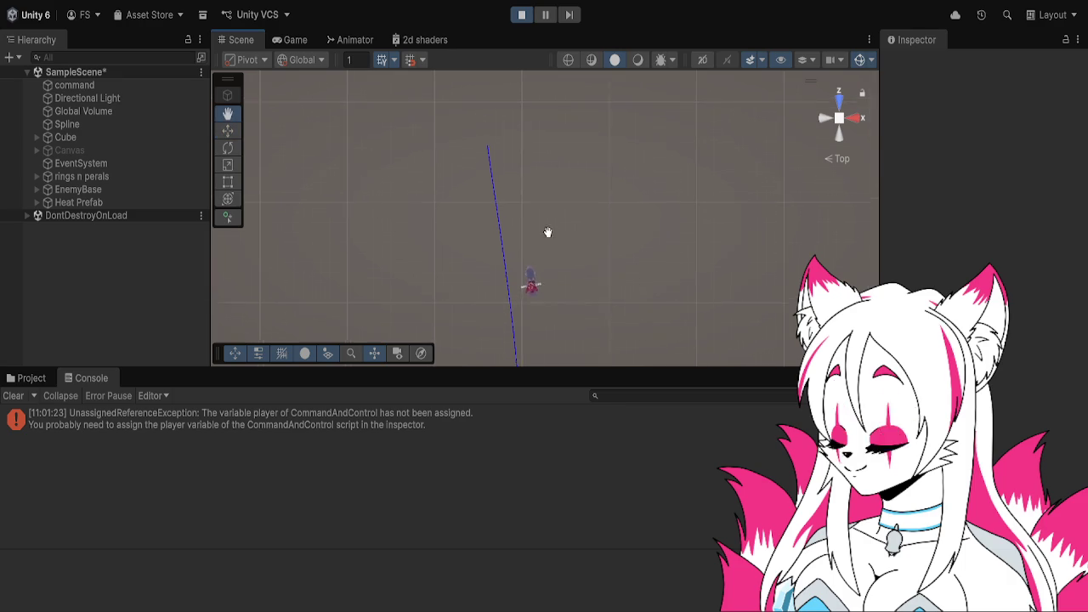
{"action": "scroll", "coordinate": [557, 251], "scroll_direction": "up", "scroll_amount": 2}
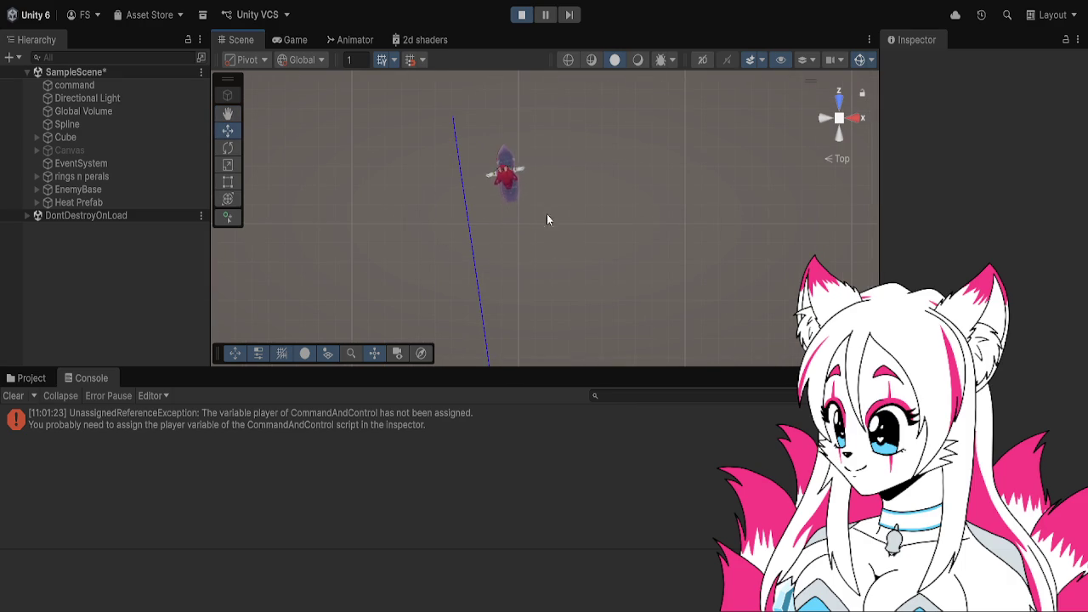
{"action": "left_click", "coordinate": [523, 15]}
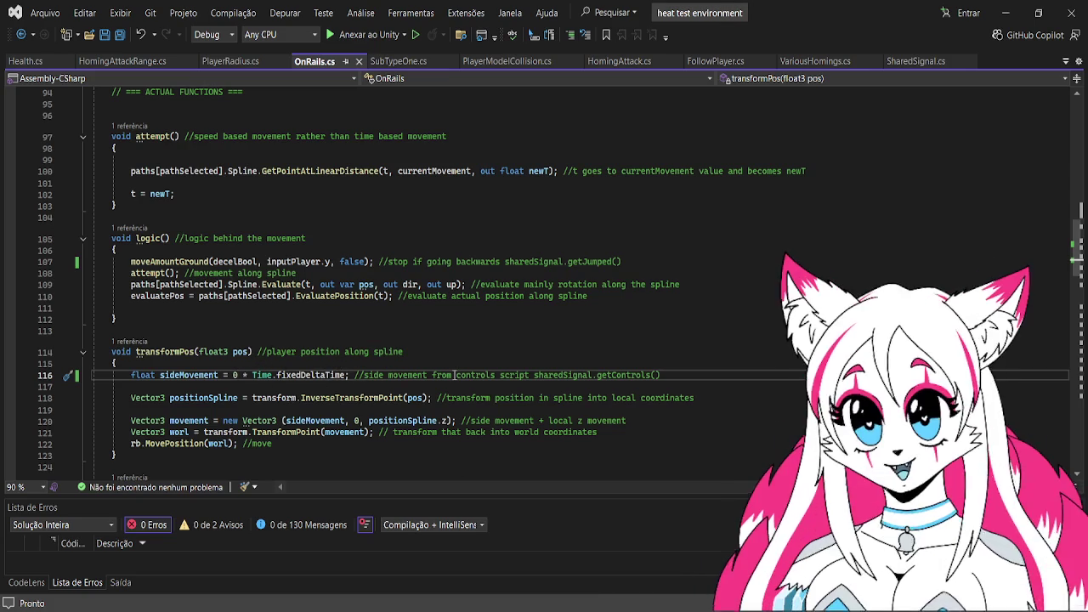
- Replace the 0 in sideMovement on line 116 with sharedSignal.getControls() and save OnRails.cs
{"action": "left_click_drag", "start_coordinate": [534, 374], "coordinate": [664, 375]}
{"action": "key", "text": "ctrl+c"}
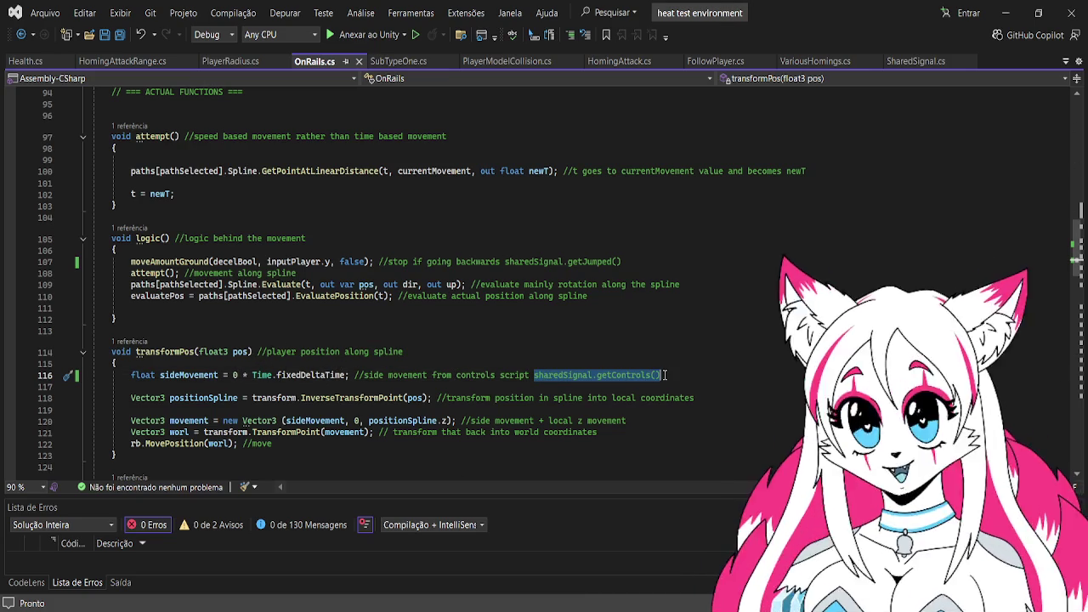
{"action": "key", "text": "BackSpace"}
{"action": "double_click", "coordinate": [236, 375]}
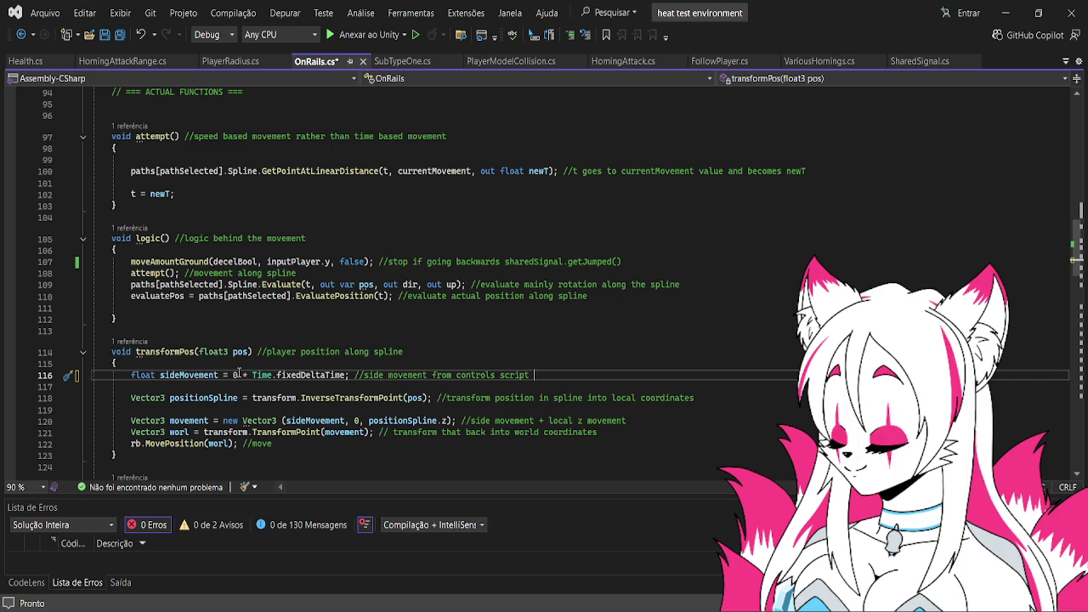
{"action": "key", "text": "ctrl+v"}
{"action": "key", "text": "ctrl+s"}
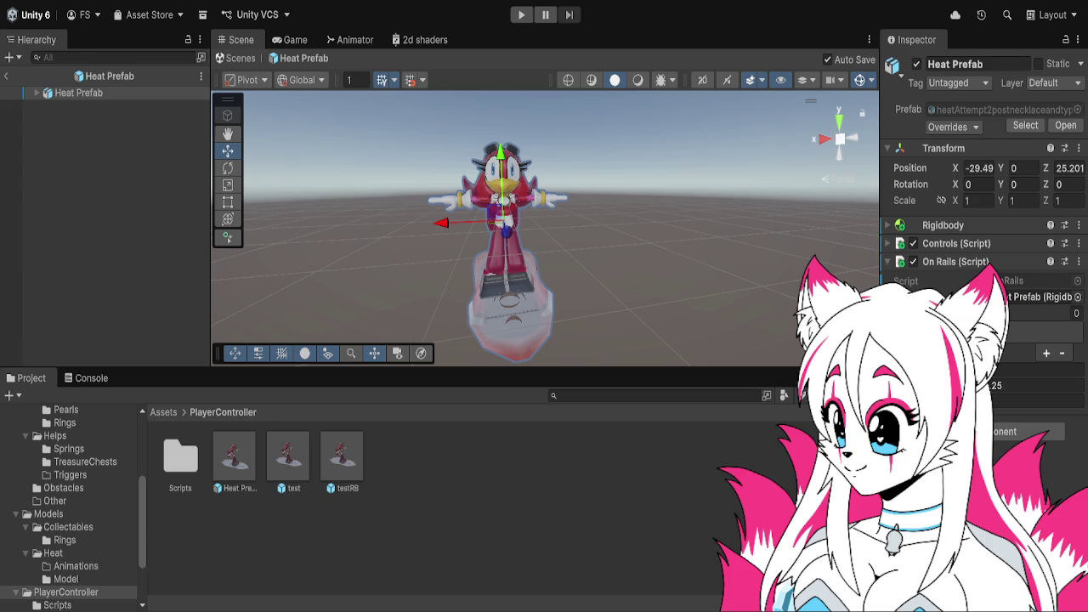
- Add Shared Signal above Controls, link Heat Prefab to its Rigidbody and GameObject fields, and play
{"action": "key", "text": "Return"}
{"action": "left_click_drag", "start_coordinate": [1003, 424], "coordinate": [978, 237]}
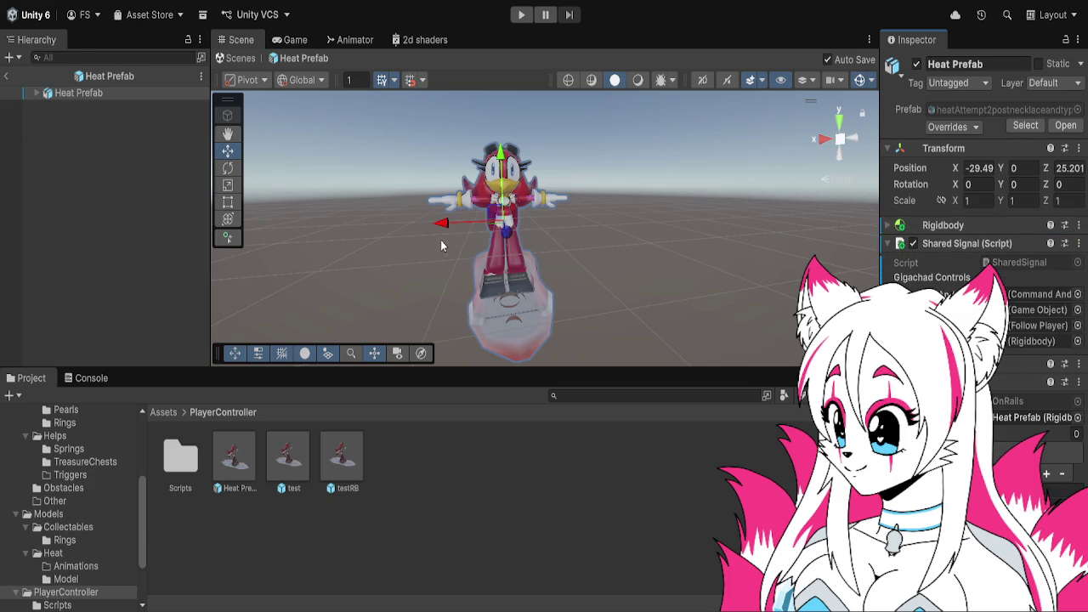
{"action": "mouse_move", "coordinate": [134, 90]}
{"action": "left_mouse_down"}
{"action": "mouse_move", "coordinate": [275, 170]}
{"action": "mouse_move", "coordinate": [1013, 401]}
{"action": "mouse_move", "coordinate": [1020, 342]}
{"action": "left_mouse_up"}
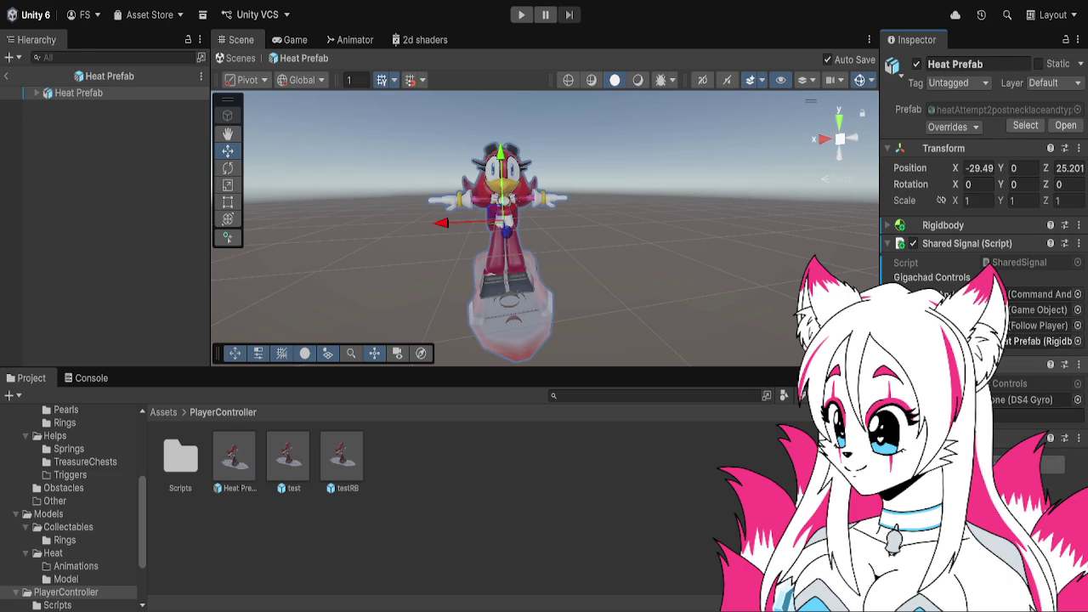
{"action": "left_click", "coordinate": [935, 364]}
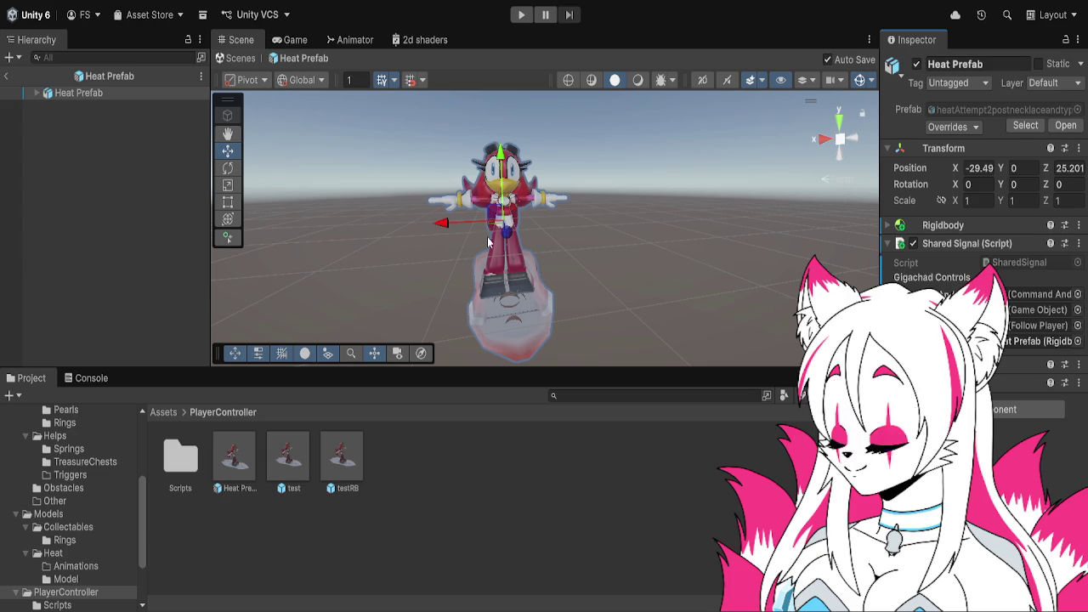
{"action": "left_click", "coordinate": [1041, 365]}
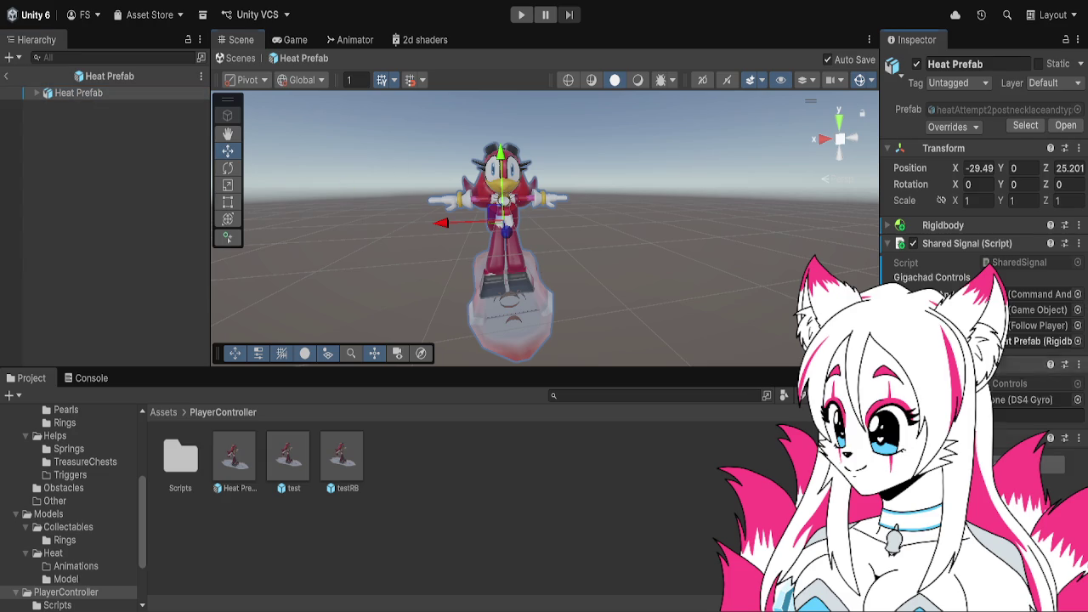
{"action": "left_click_drag", "start_coordinate": [1038, 320], "coordinate": [1037, 311]}
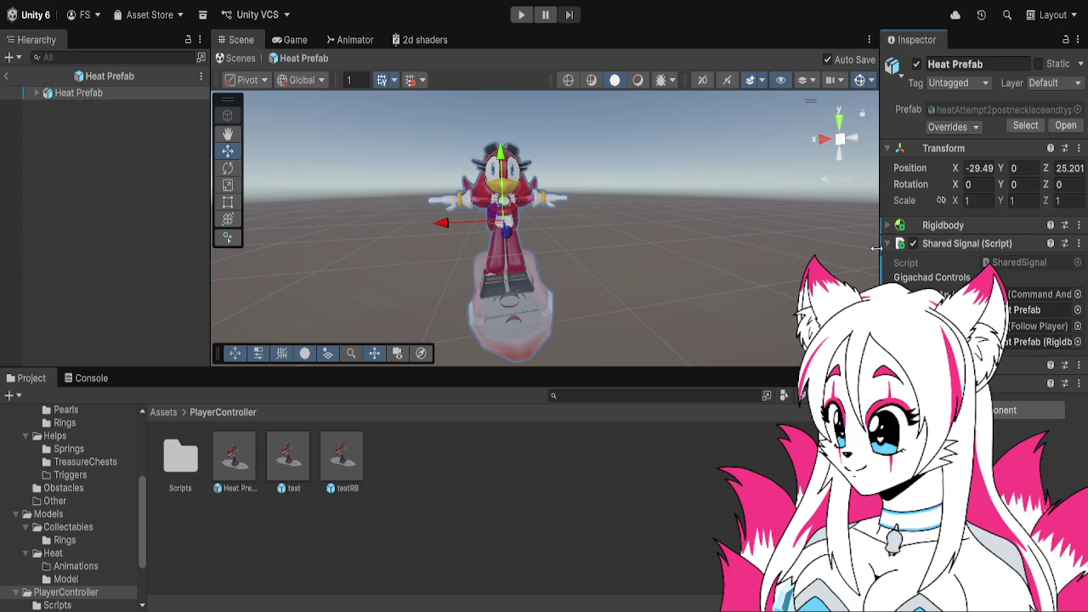
{"action": "left_click", "coordinate": [885, 243]}
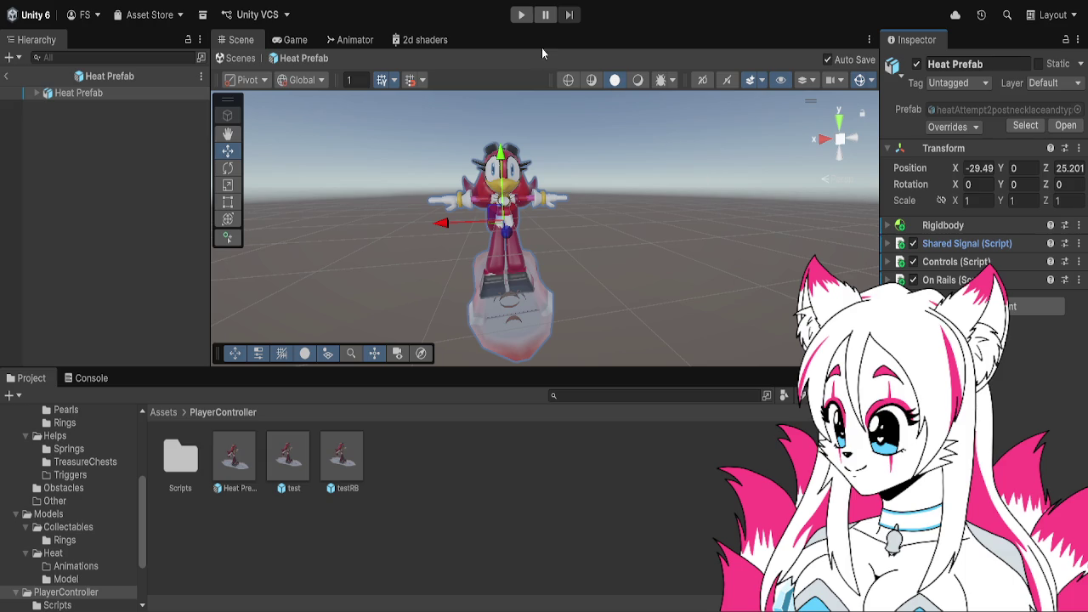
{"action": "left_click", "coordinate": [522, 16]}
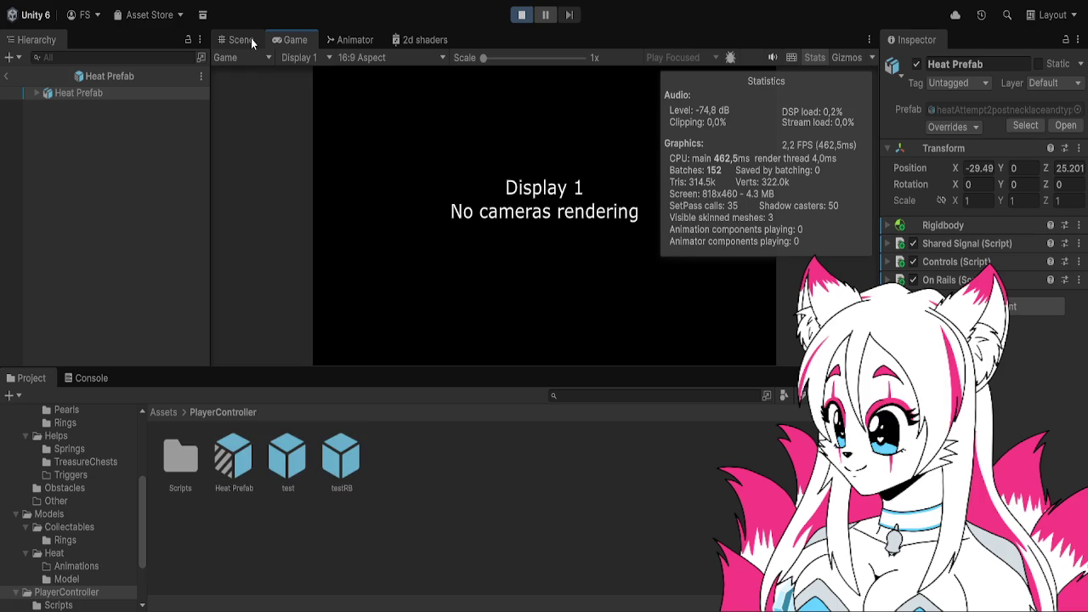
- Stop the test run, reopen Heat Prefab, and exit back to SampleScene
{"action": "left_click", "coordinate": [251, 39]}
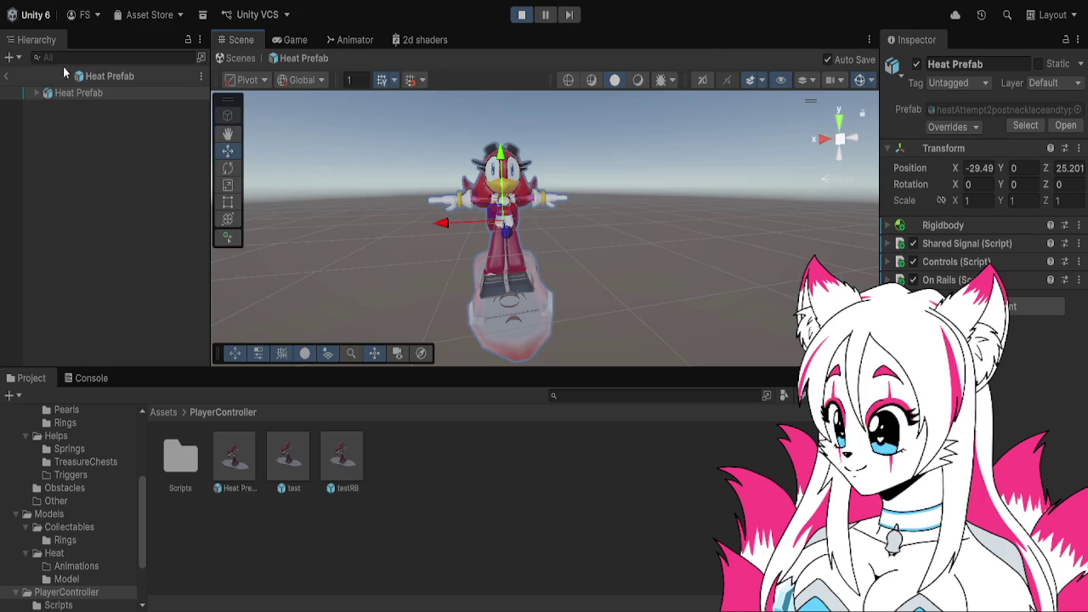
{"action": "left_click", "coordinate": [6, 76]}
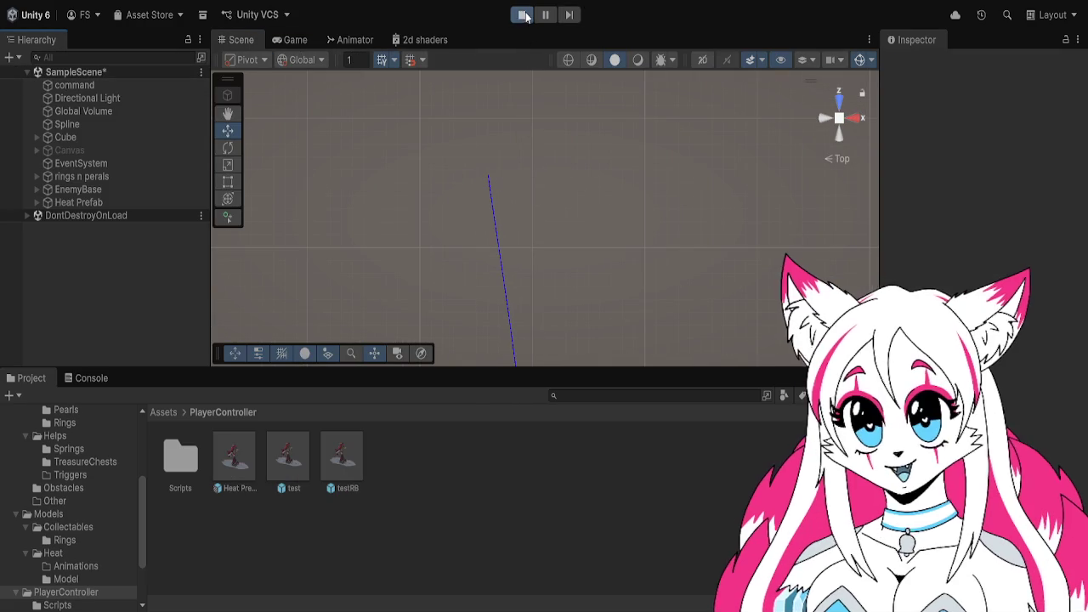
{"action": "left_click", "coordinate": [521, 14]}
{"action": "double_click", "coordinate": [235, 459]}
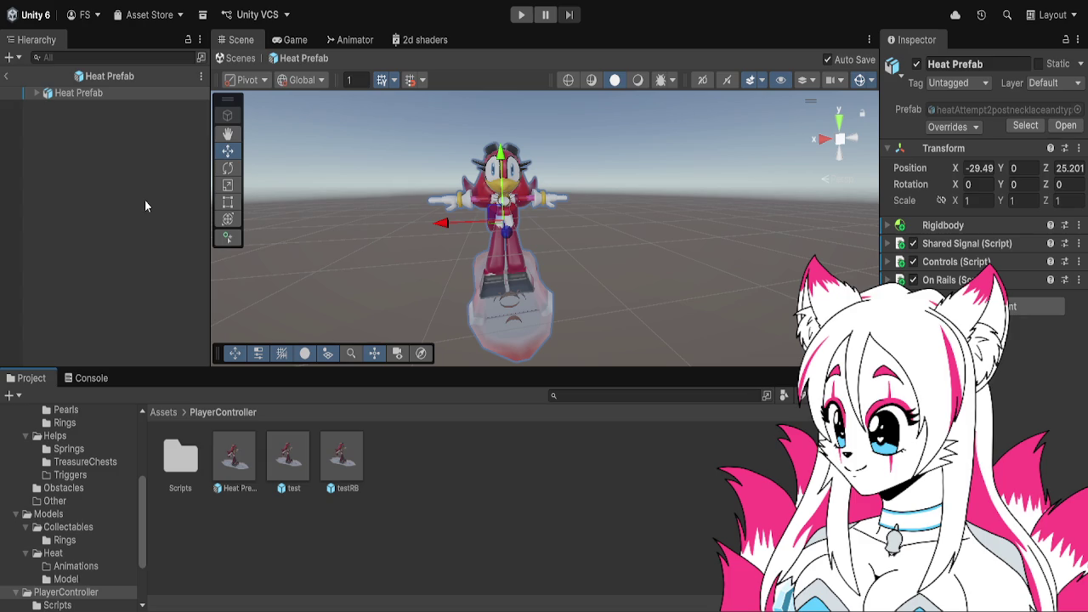
{"action": "left_click", "coordinate": [7, 76]}
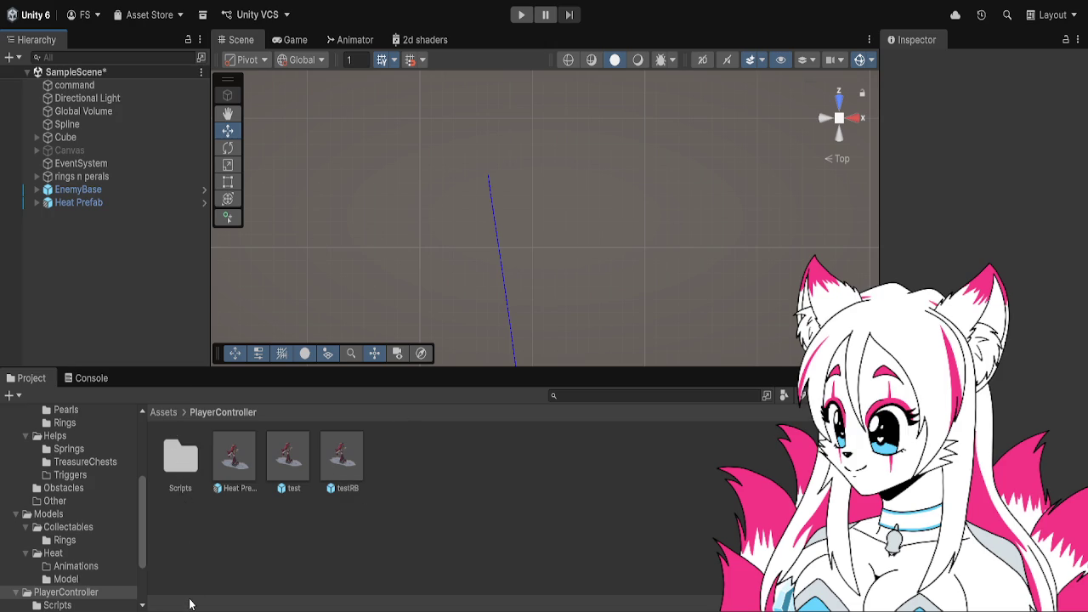
- Create a new camera named Main Camera and frame it in the Scene view
{"action": "key", "text": "ctrl+v"}
{"action": "type", "text": "Main Camera"}
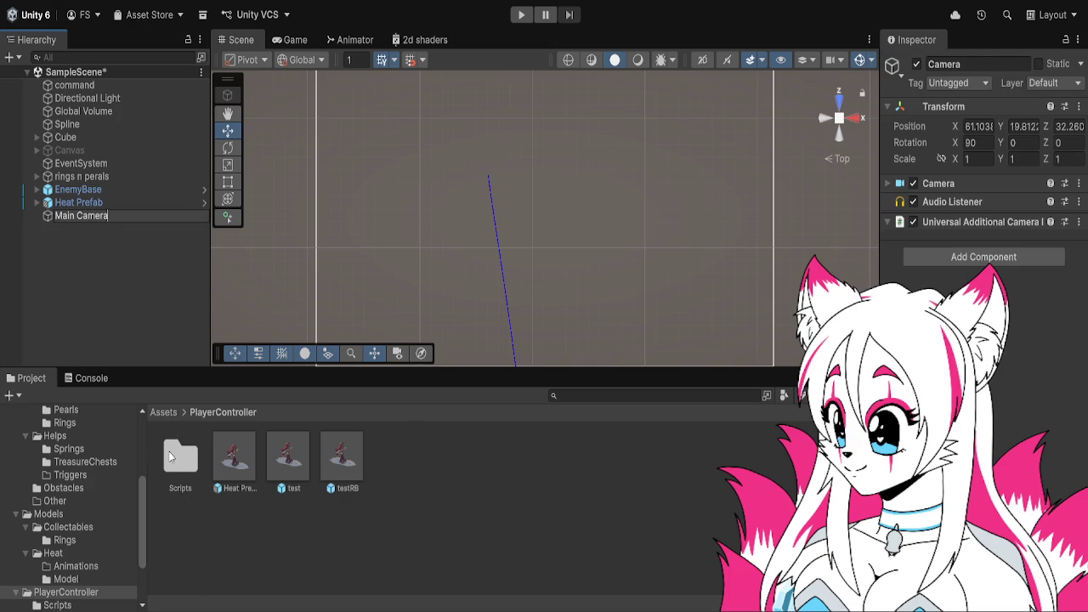
{"action": "key", "text": "Return"}
{"action": "key", "text": "f"}
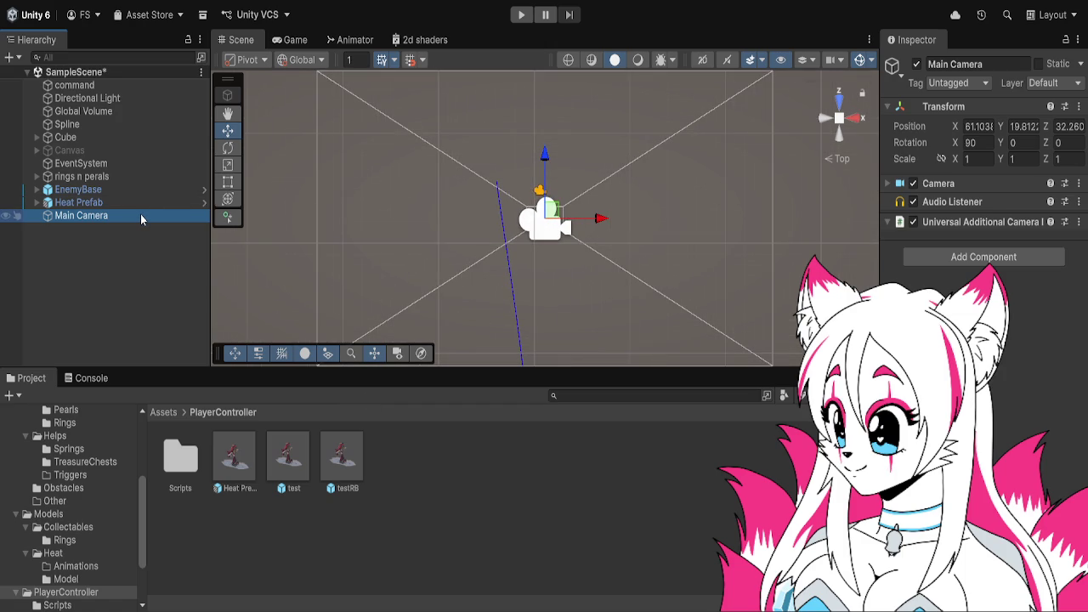
{"action": "scroll", "coordinate": [518, 214], "scroll_direction": "down", "scroll_amount": 1}
{"action": "mouse_move", "coordinate": [517, 214]}
{"action": "left_mouse_down"}
{"action": "mouse_move", "coordinate": [579, 129]}
{"action": "mouse_move", "coordinate": [603, 197]}
{"action": "left_mouse_up"}
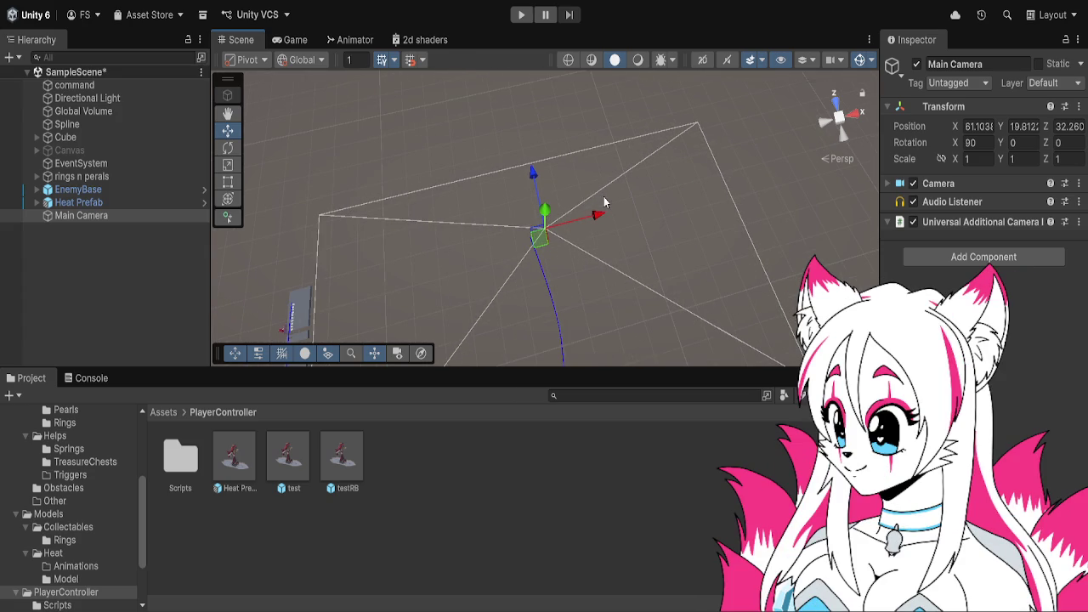
- Position Main Camera just behind Heat at X 0 and Z -3.808
{"action": "double_click", "coordinate": [126, 204]}
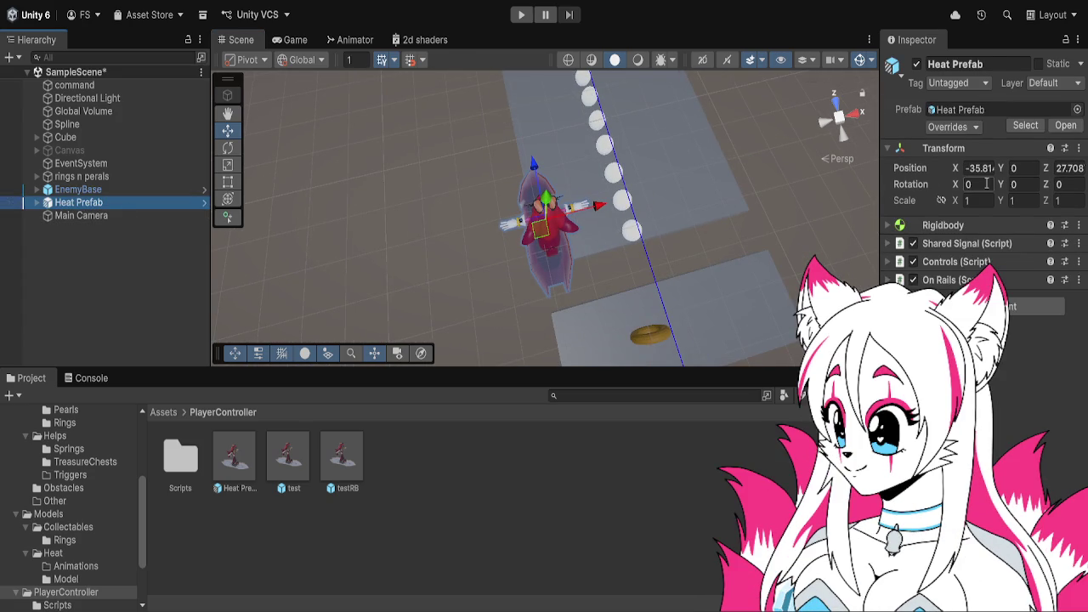
{"action": "left_click", "coordinate": [984, 168]}
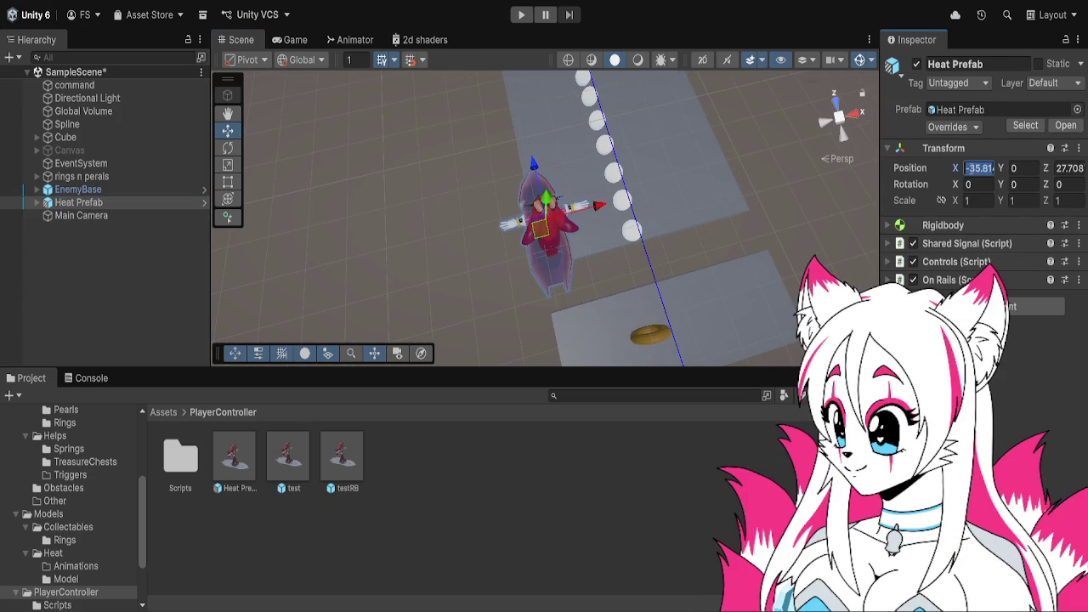
{"action": "left_click", "coordinate": [140, 215]}
{"action": "left_click", "coordinate": [982, 126]}
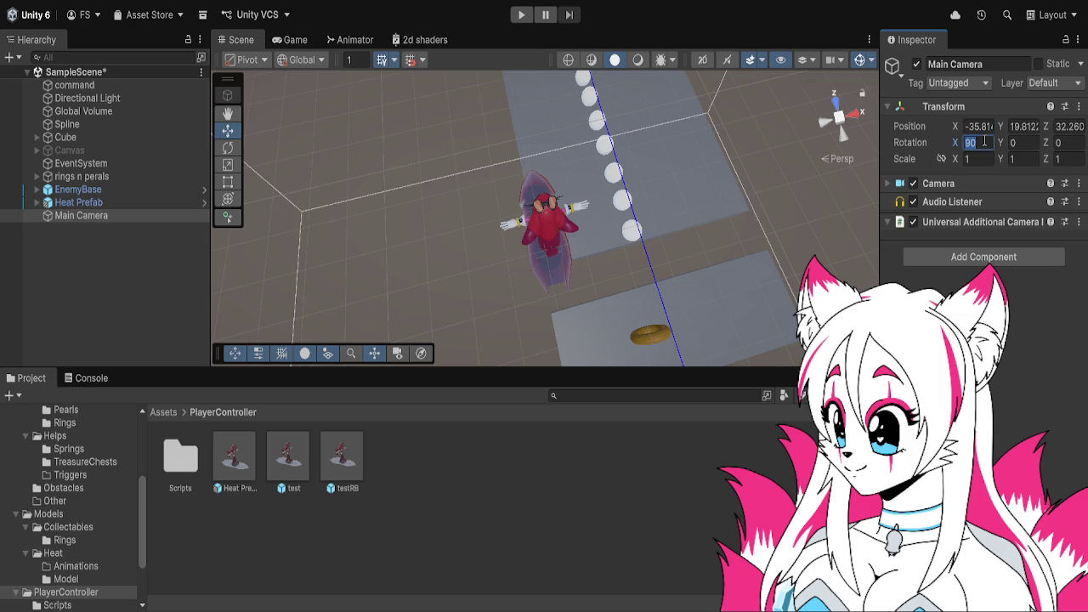
{"action": "type", "text": "0"}
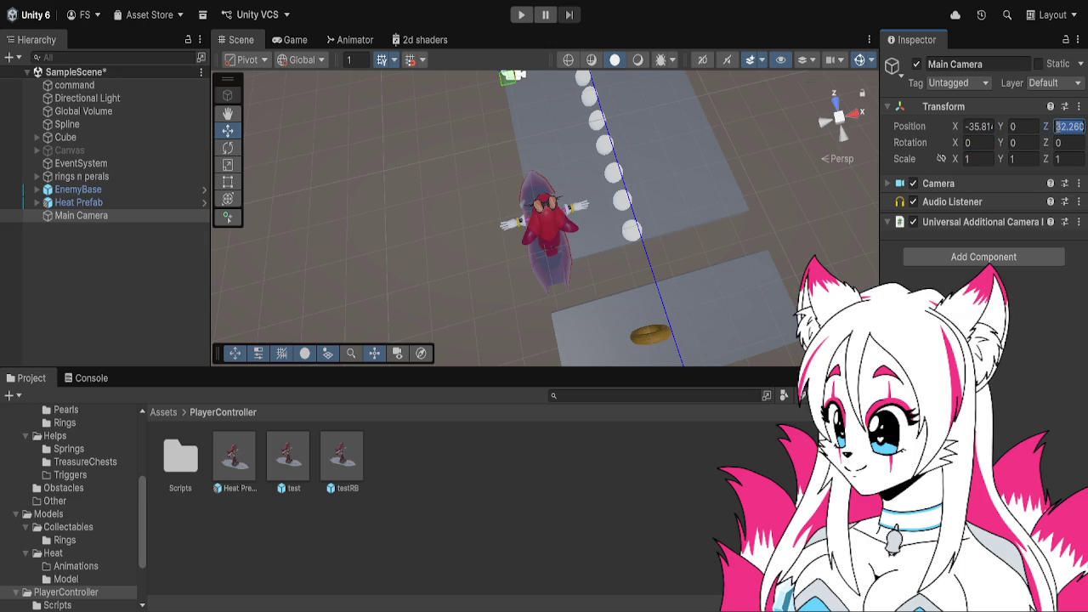
{"action": "left_click", "coordinate": [128, 202]}
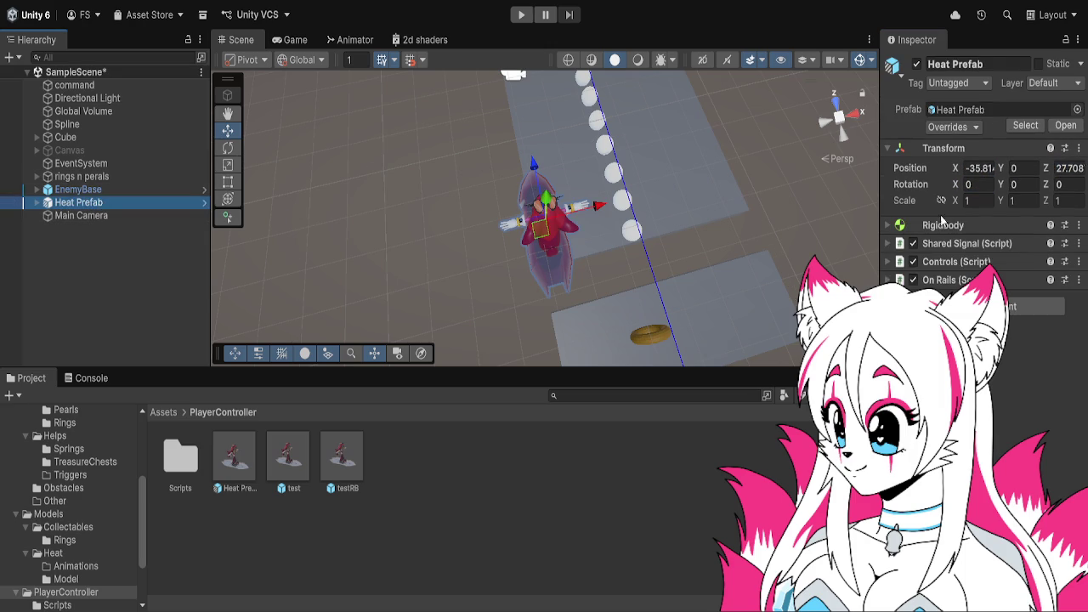
{"action": "left_click", "coordinate": [1068, 168]}
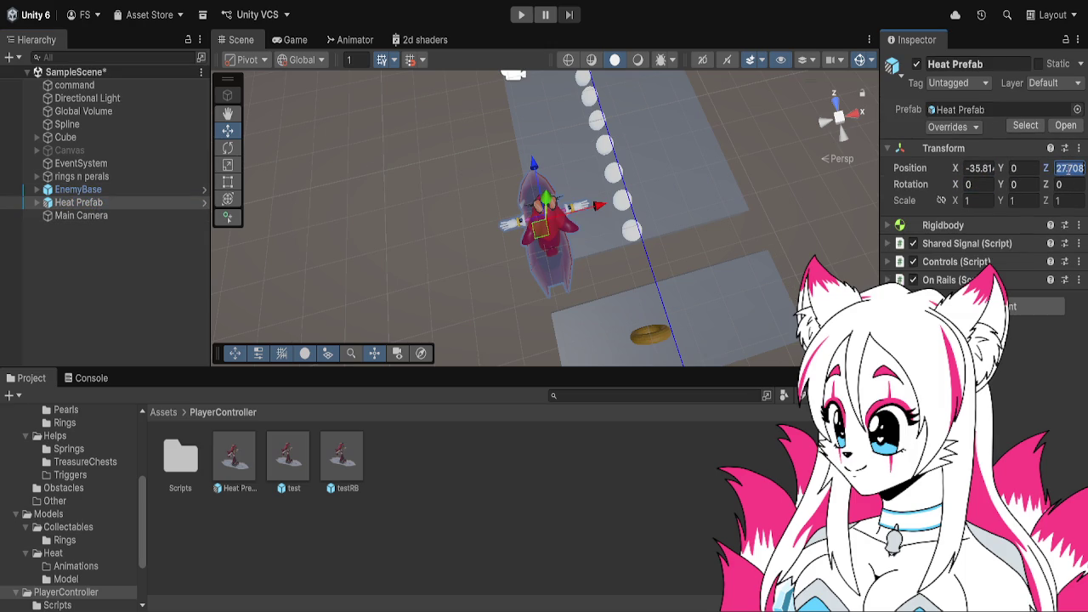
{"action": "left_click", "coordinate": [163, 214]}
{"action": "mouse_move", "coordinate": [1063, 124]}
{"action": "left_mouse_down"}
{"action": "mouse_move", "coordinate": [687, 185]}
{"action": "mouse_move", "coordinate": [534, 166]}
{"action": "mouse_move", "coordinate": [562, 271]}
{"action": "mouse_move", "coordinate": [554, 308]}
{"action": "left_mouse_up"}
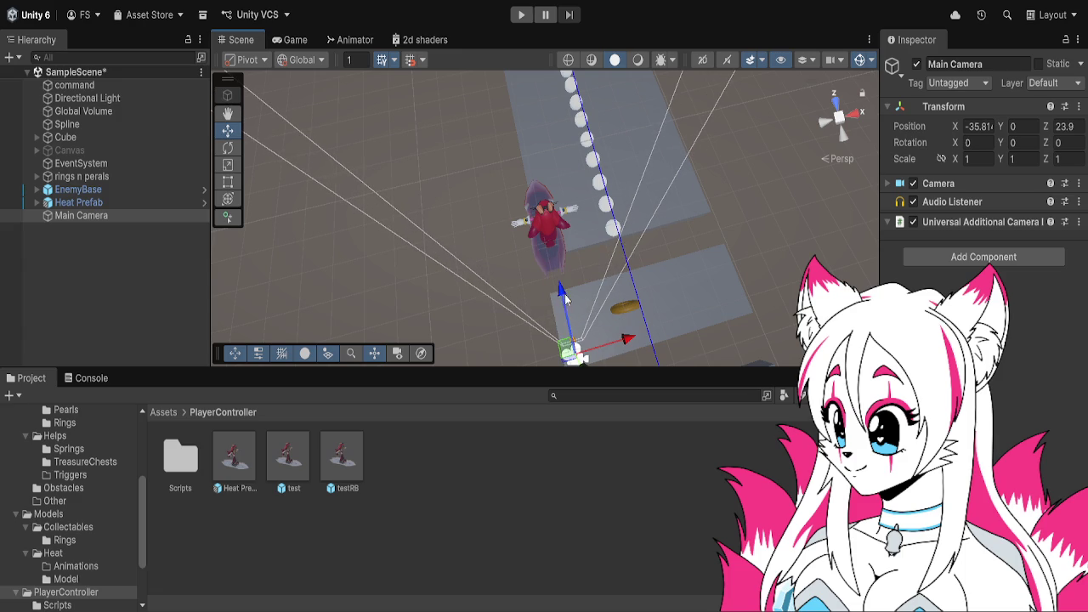
- Confirm Main Camera is parented under Heat Prefab and start play mode
{"action": "double_click", "coordinate": [77, 202]}
{"action": "left_click", "coordinate": [36, 202]}
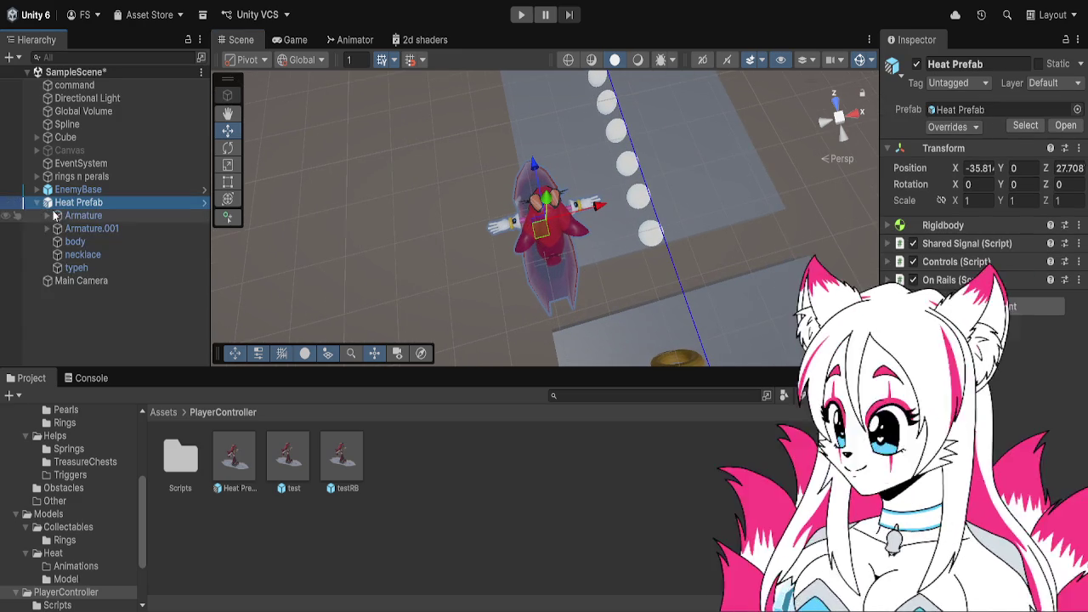
{"action": "left_click", "coordinate": [86, 276]}
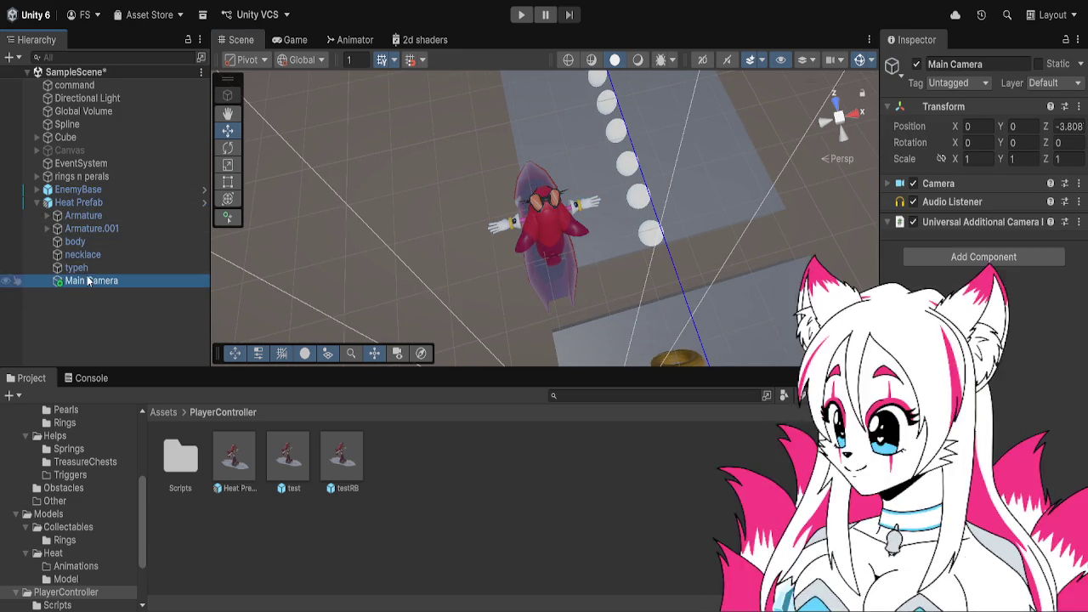
{"action": "left_click", "coordinate": [521, 15]}
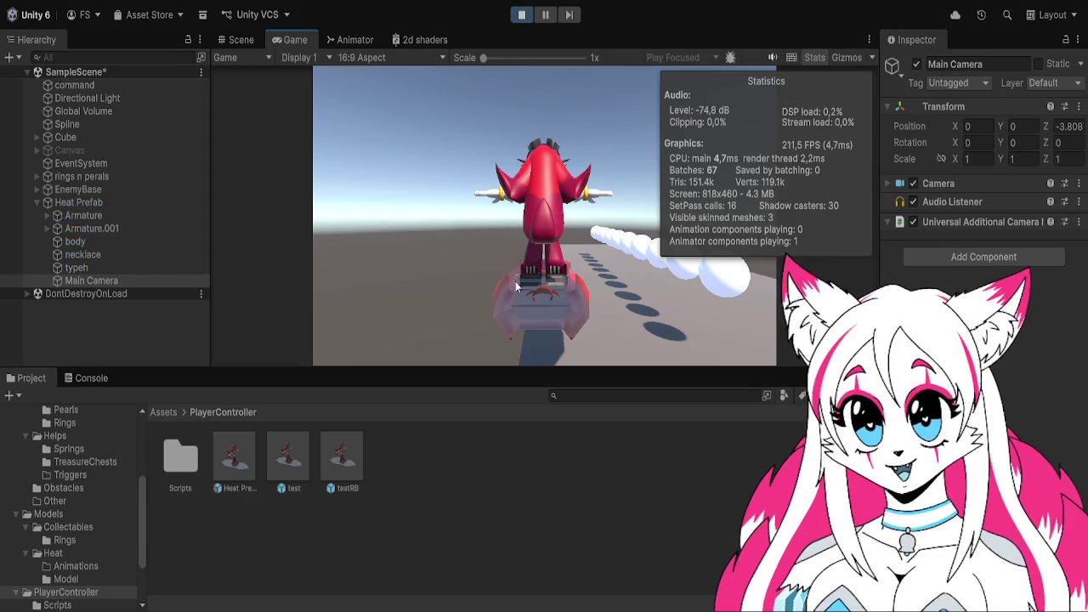
- Check the NullReferenceException in the Console, stop play, and open the Heat Prefab asset
{"action": "left_click", "coordinate": [72, 383]}
{"action": "left_click", "coordinate": [225, 469]}
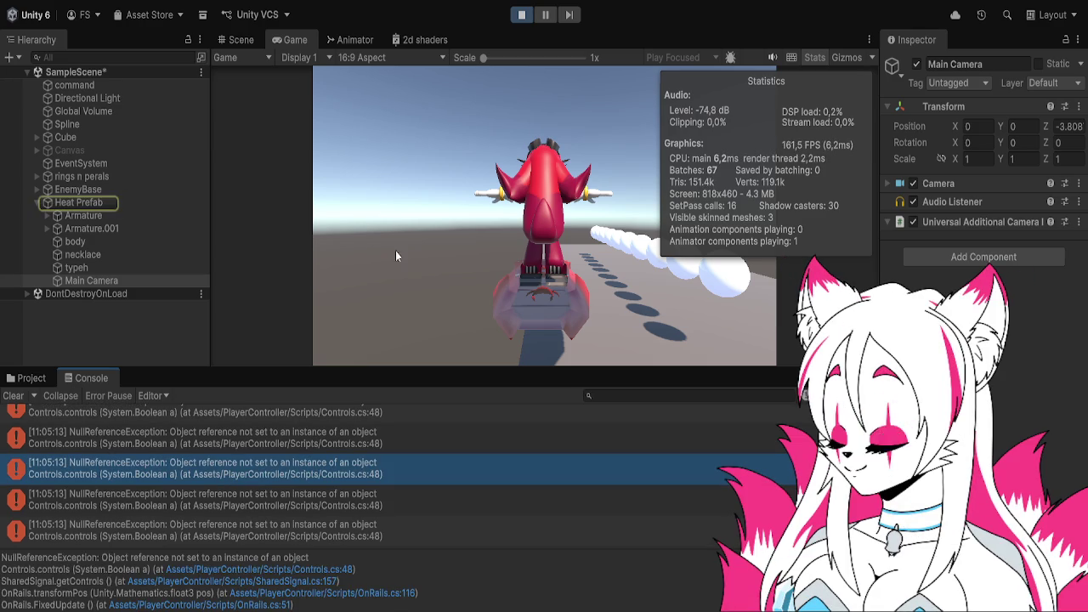
{"action": "left_click", "coordinate": [521, 14]}
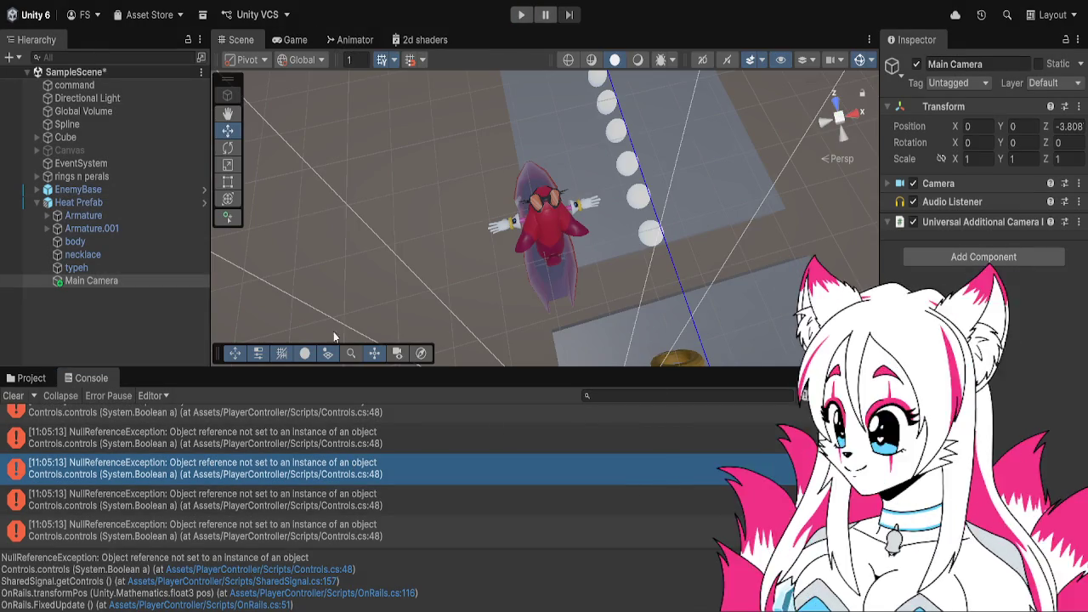
{"action": "left_click", "coordinate": [31, 379]}
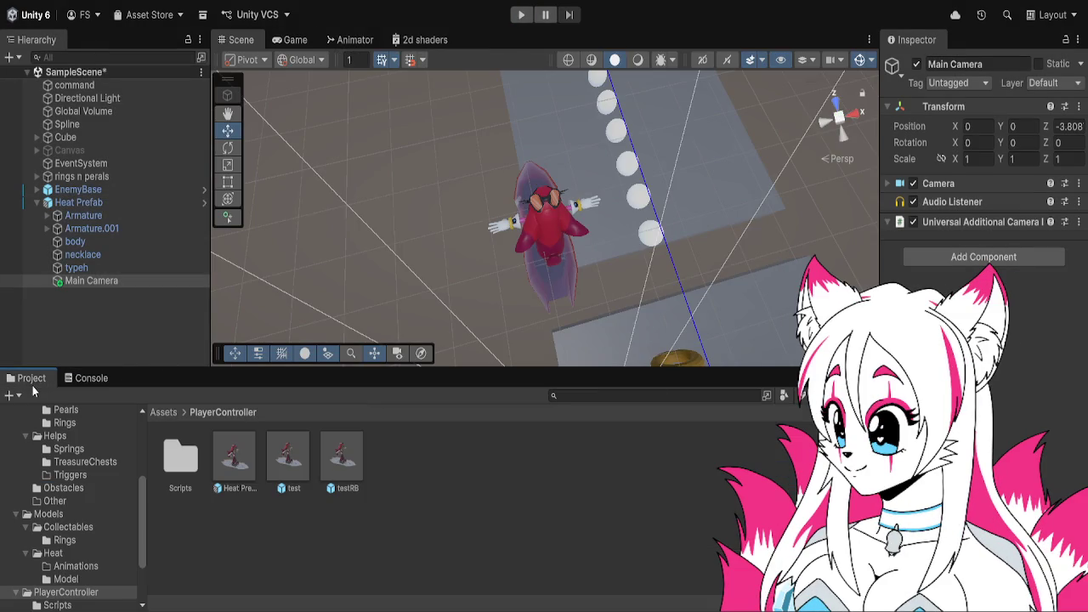
{"action": "double_click", "coordinate": [249, 451]}
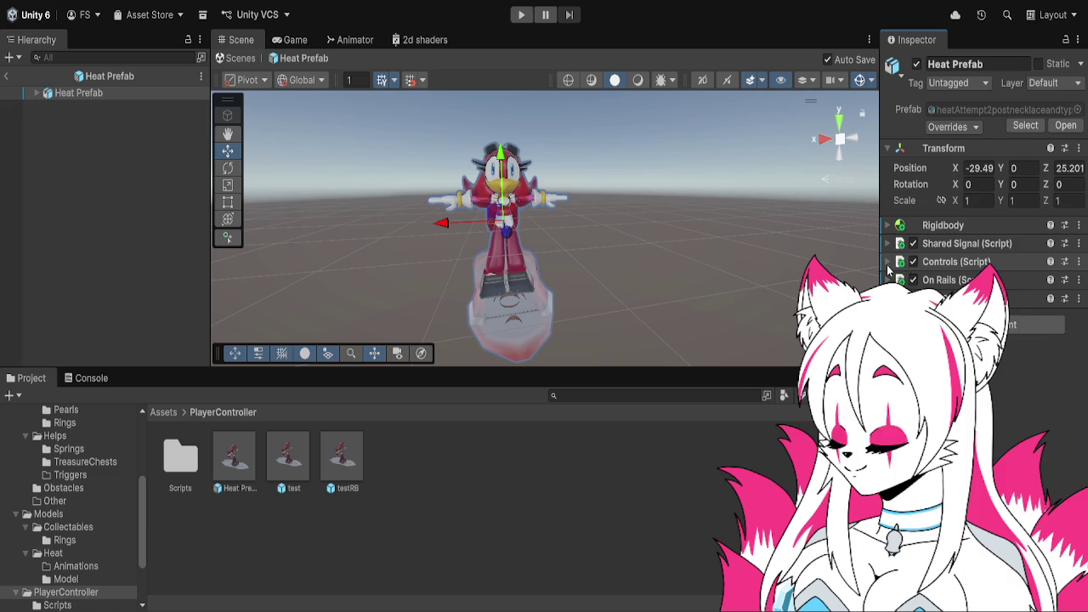
- Assign Heat Prefab to the Controls DS4 Gyro field, play-test, and return to SampleScene
{"action": "left_click", "coordinate": [889, 265]}
{"action": "left_click_drag", "start_coordinate": [1037, 354], "coordinate": [1042, 297]}
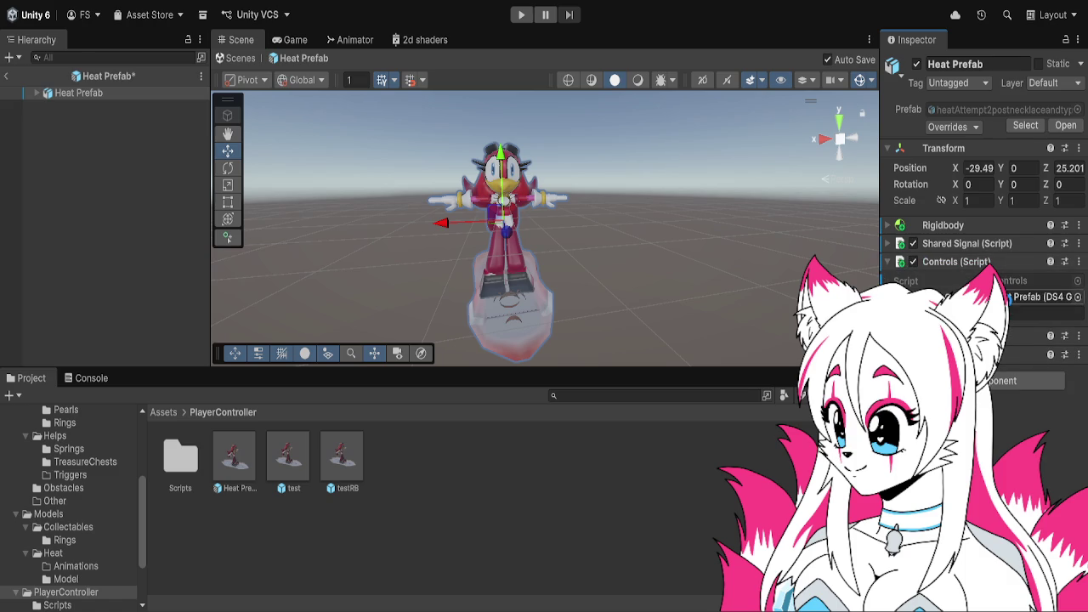
{"action": "left_click", "coordinate": [889, 262]}
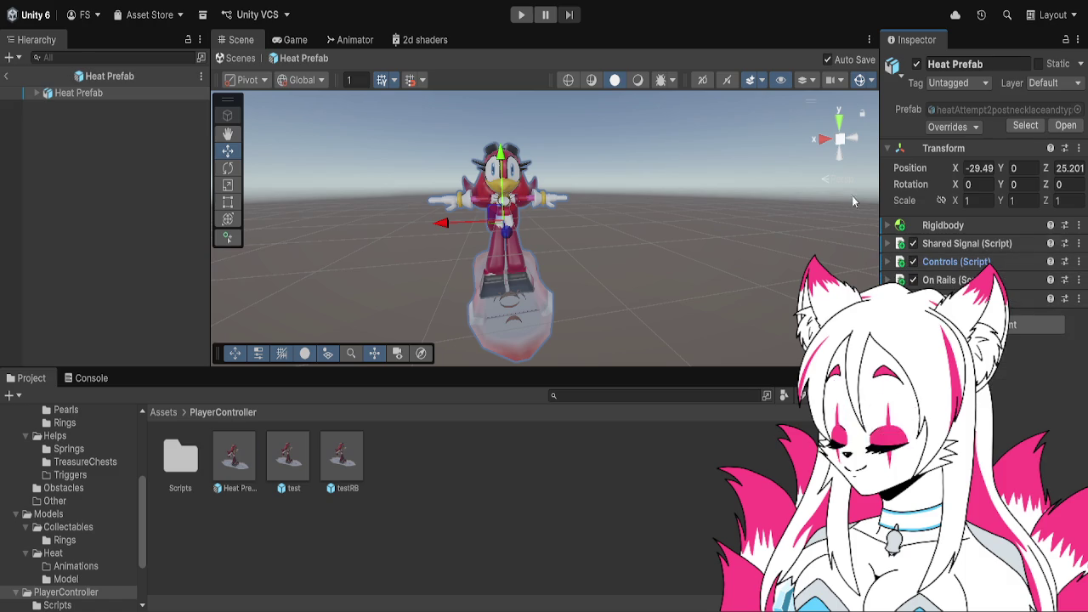
{"action": "left_click", "coordinate": [521, 14]}
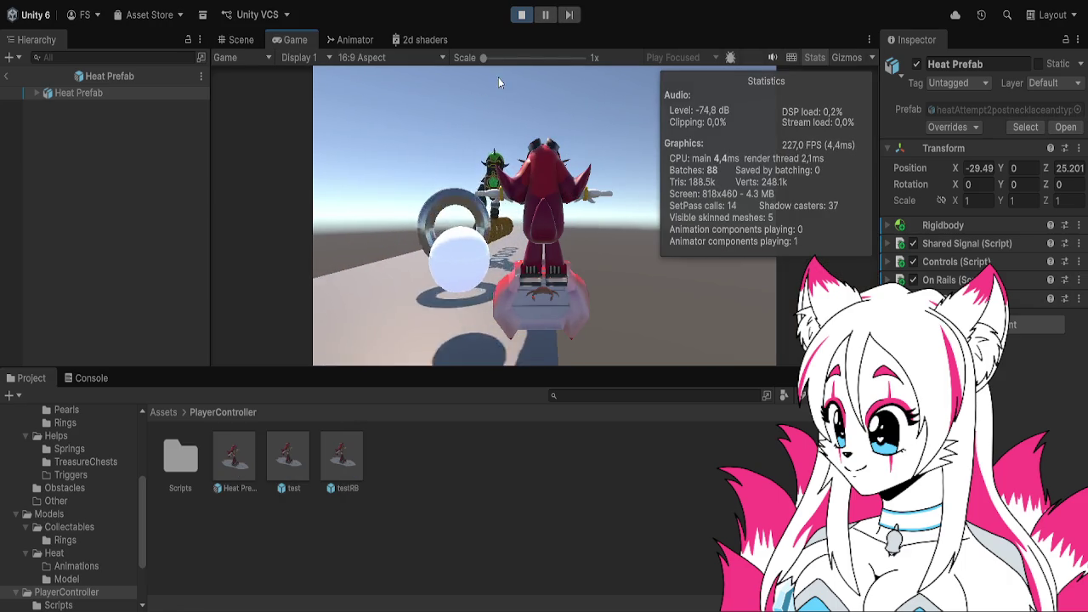
{"action": "left_click", "coordinate": [521, 14]}
{"action": "left_click", "coordinate": [6, 75]}
- Assign Heat Prefab and Main Camera to command's Player and Camera fields, then test-run
{"action": "left_click", "coordinate": [72, 85]}
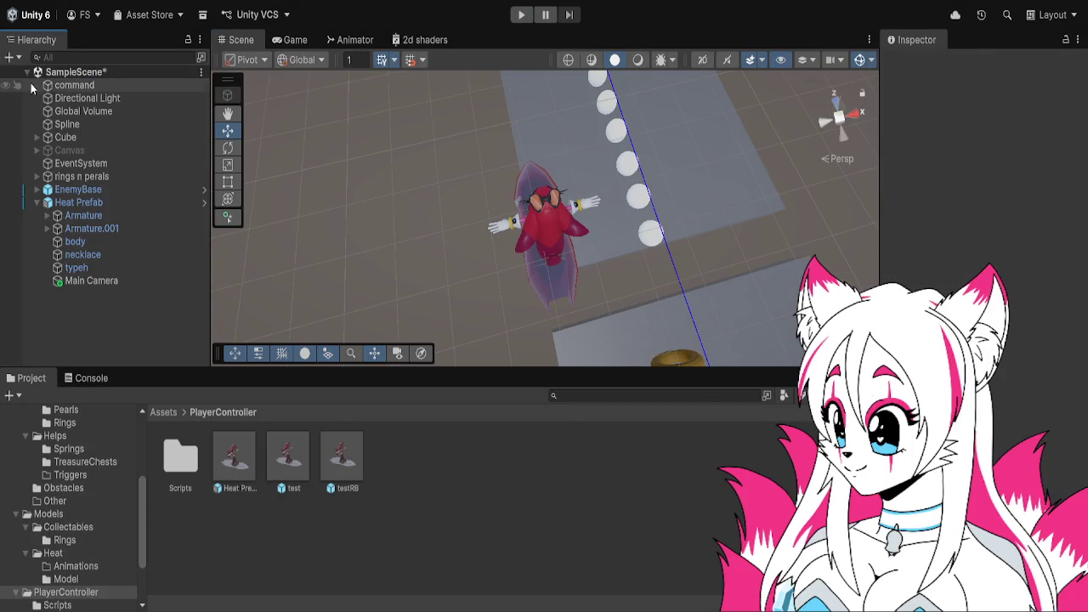
{"action": "left_click_drag", "start_coordinate": [119, 203], "coordinate": [996, 222]}
{"action": "mouse_move", "coordinate": [129, 281]}
{"action": "left_mouse_down"}
{"action": "mouse_move", "coordinate": [931, 221]}
{"action": "mouse_move", "coordinate": [1002, 236]}
{"action": "left_mouse_up"}
{"action": "left_click", "coordinate": [521, 14]}
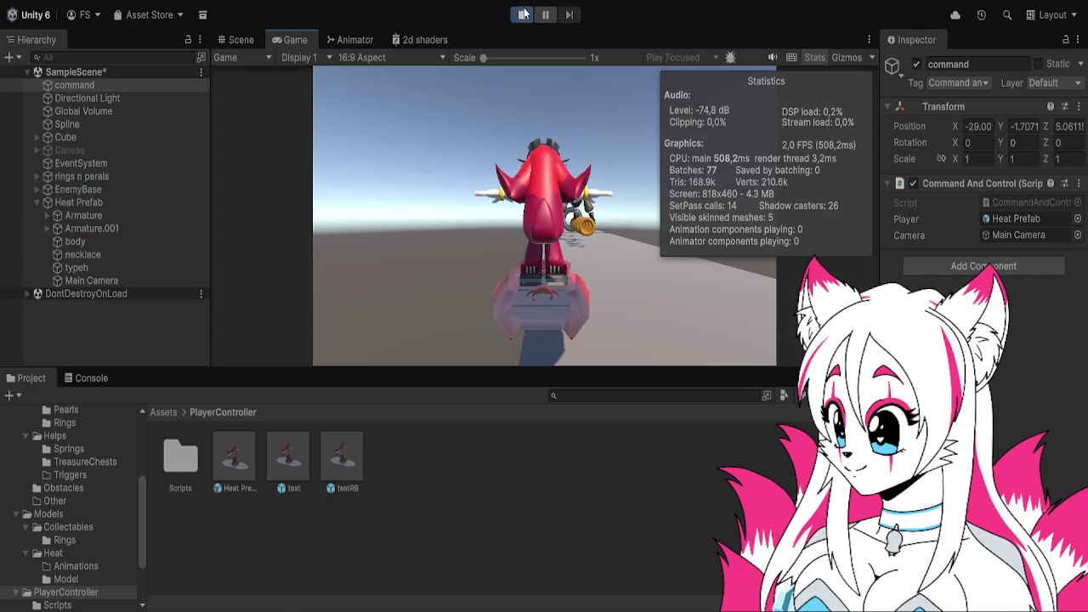
{"action": "left_click", "coordinate": [521, 15]}
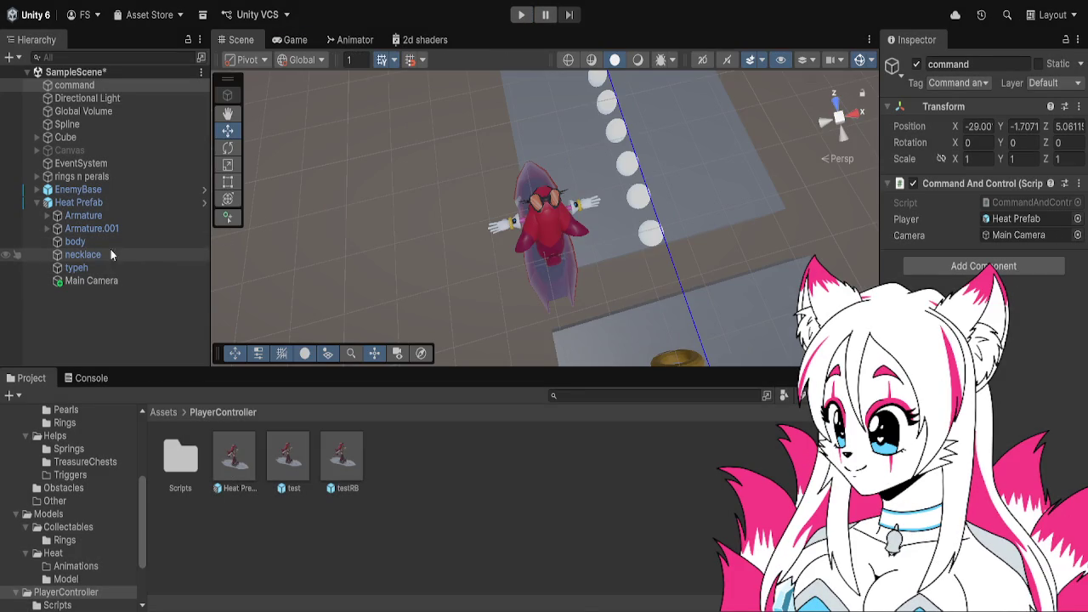
- Link command into Heat Prefab's Shared Signal Command And Control field and play
{"action": "left_click", "coordinate": [108, 232]}
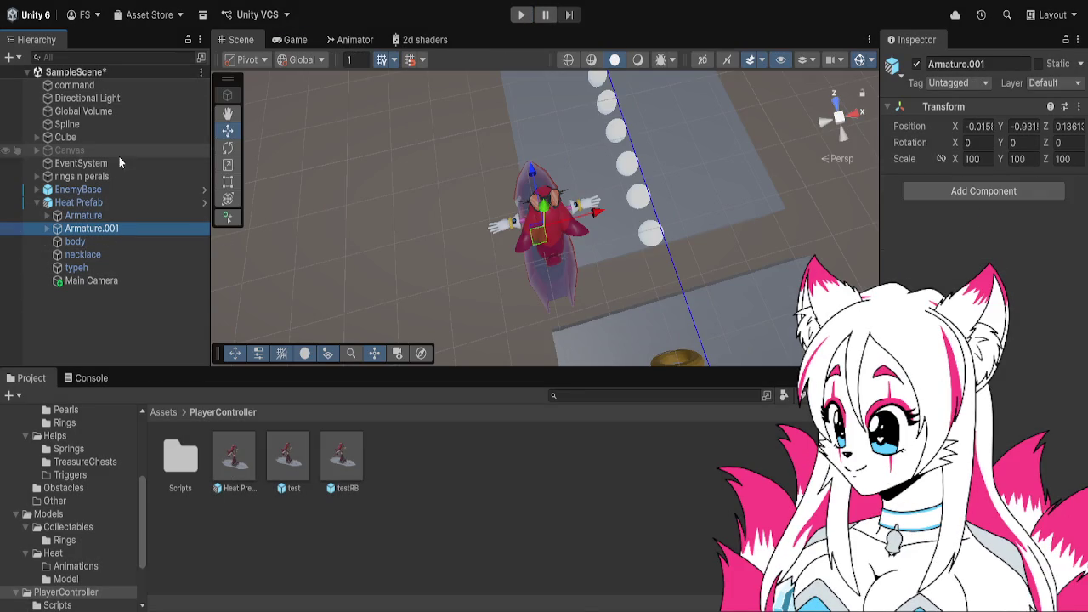
{"action": "left_click", "coordinate": [131, 89]}
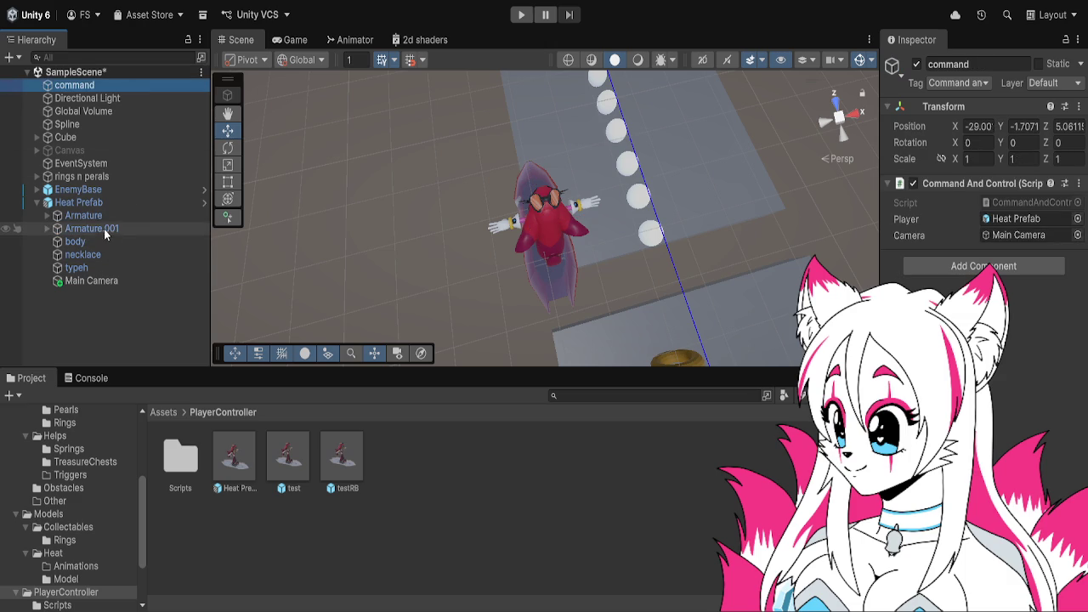
{"action": "left_click", "coordinate": [103, 203]}
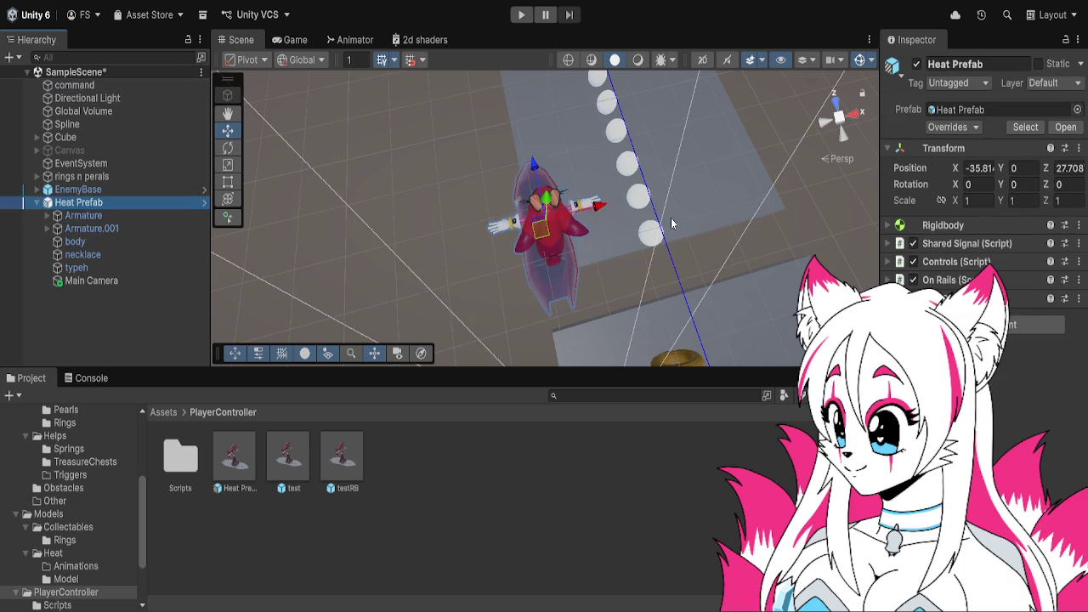
{"action": "left_click", "coordinate": [944, 244]}
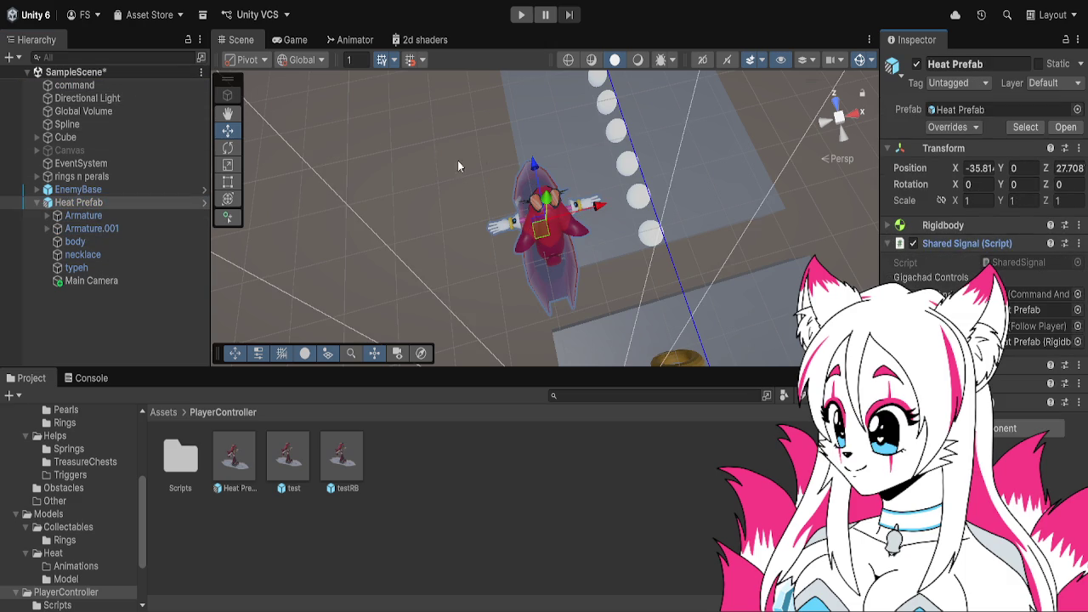
{"action": "left_click", "coordinate": [1038, 311]}
{"action": "left_click", "coordinate": [1029, 294]}
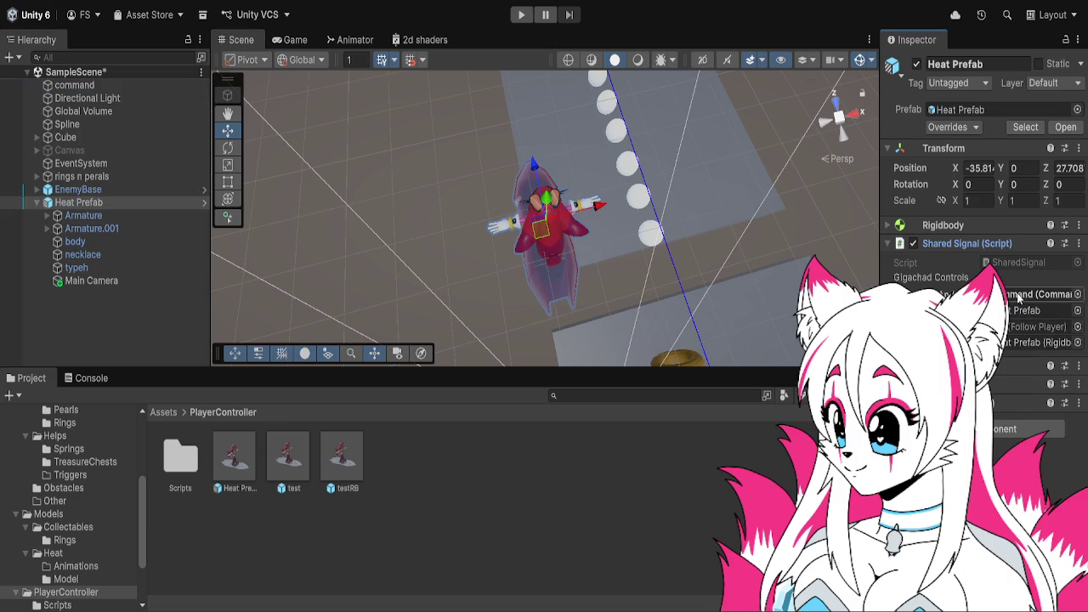
{"action": "left_click_drag", "start_coordinate": [104, 283], "coordinate": [1037, 310]}
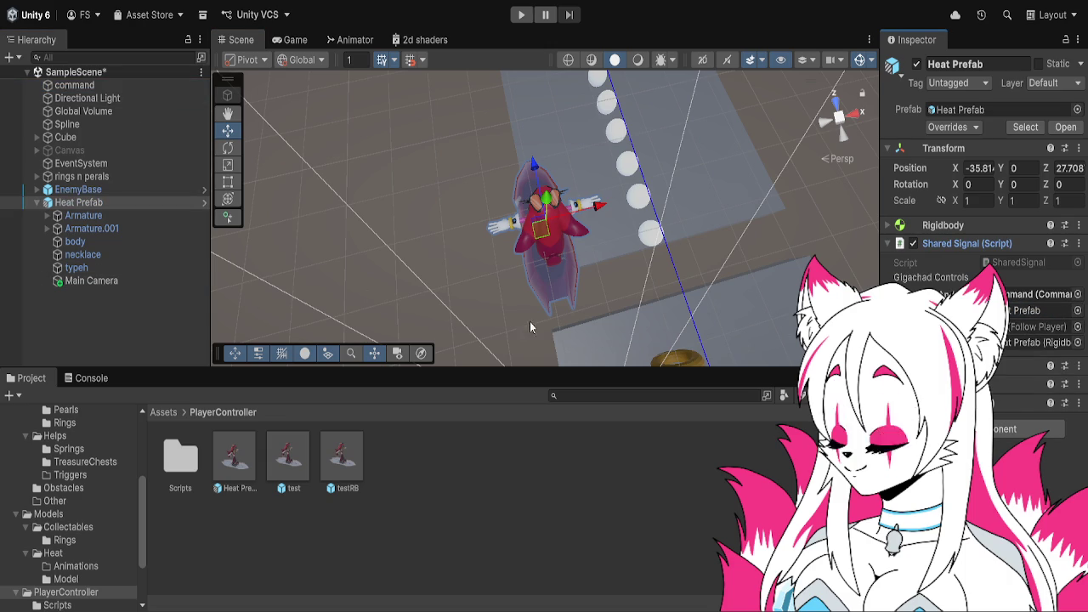
{"action": "left_click", "coordinate": [521, 15]}
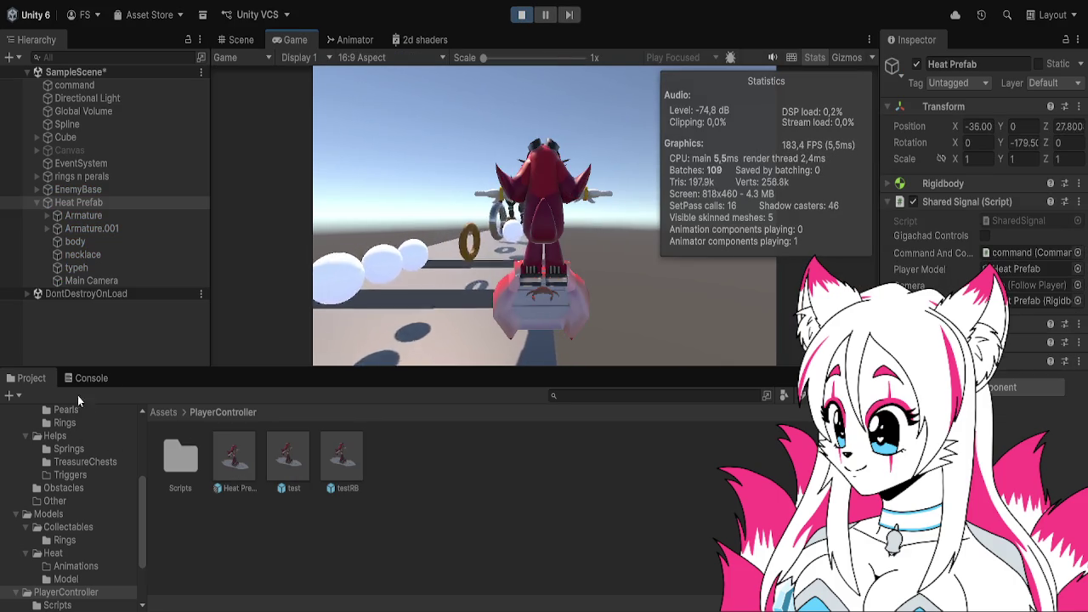
- Read the SharedSignal NullReferenceException in the Console and stop play mode
{"action": "left_click", "coordinate": [85, 378]}
{"action": "left_click", "coordinate": [85, 418]}
{"action": "key", "text": "ctrl+p"}
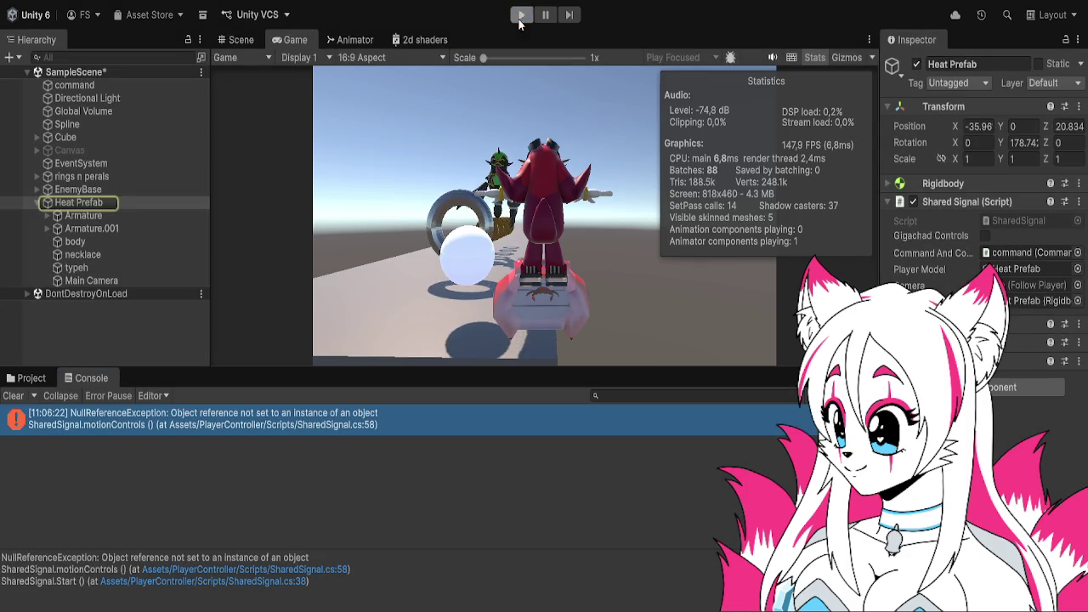
- Add a Follow Player script to Main Camera with Heat Prefab as its follow target
{"action": "left_click", "coordinate": [111, 282]}
{"action": "left_click", "coordinate": [986, 258]}
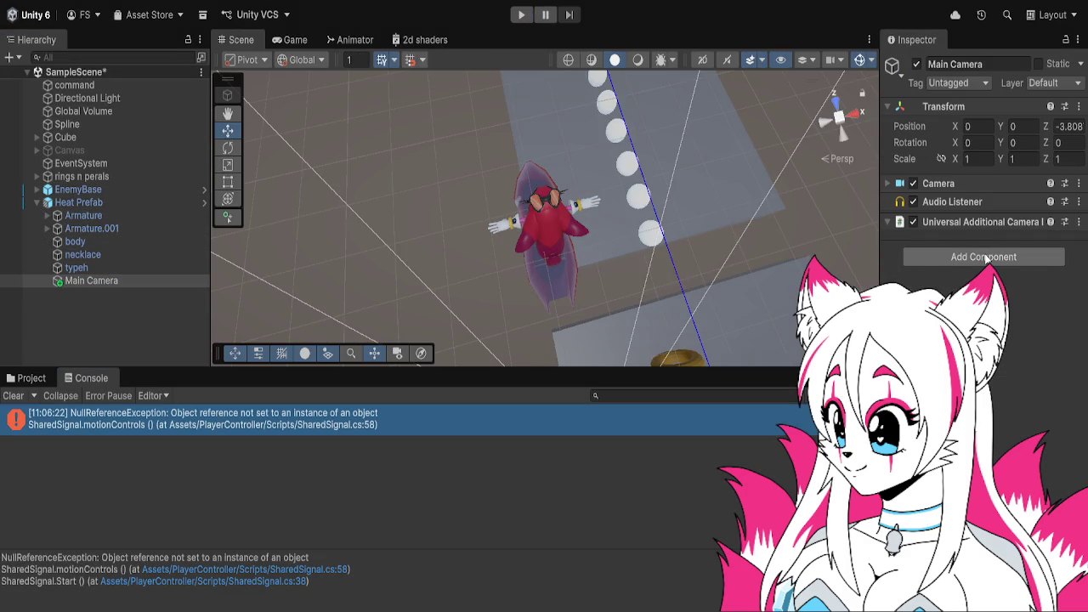
{"action": "key", "text": "Return"}
{"action": "mouse_move", "coordinate": [78, 202]}
{"action": "left_mouse_down"}
{"action": "mouse_move", "coordinate": [977, 289]}
{"action": "mouse_move", "coordinate": [1029, 284]}
{"action": "mouse_move", "coordinate": [85, 204]}
{"action": "mouse_move", "coordinate": [1044, 261]}
{"action": "mouse_move", "coordinate": [1040, 301]}
{"action": "left_mouse_up"}
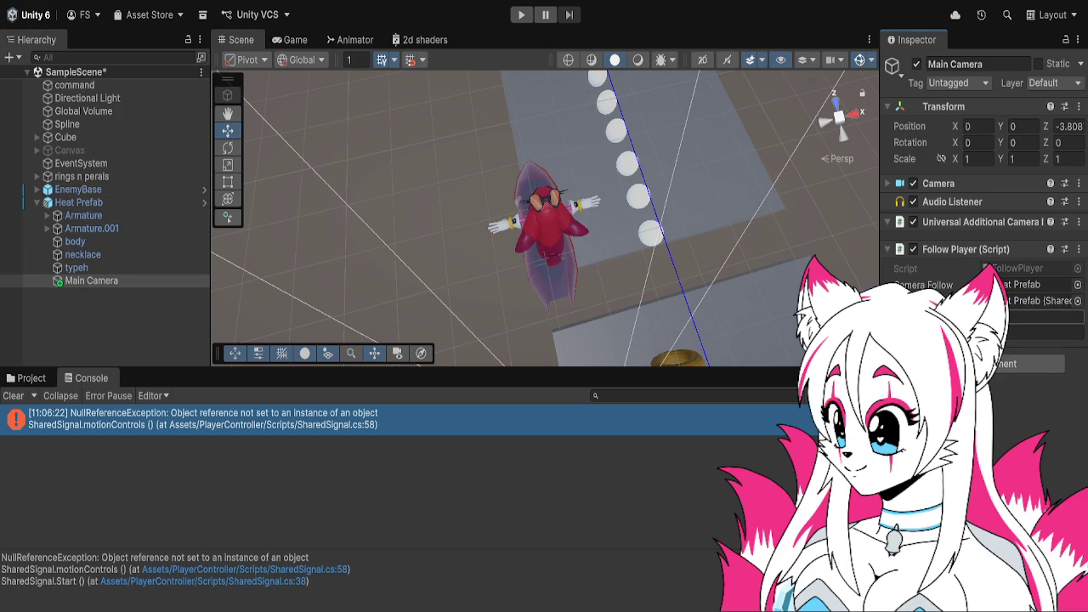
- Assign Main Camera to Shared Signal's Camera field, play-test, and trace the SharedSignal.cs error
{"action": "left_click", "coordinate": [108, 190]}
{"action": "left_click", "coordinate": [109, 200]}
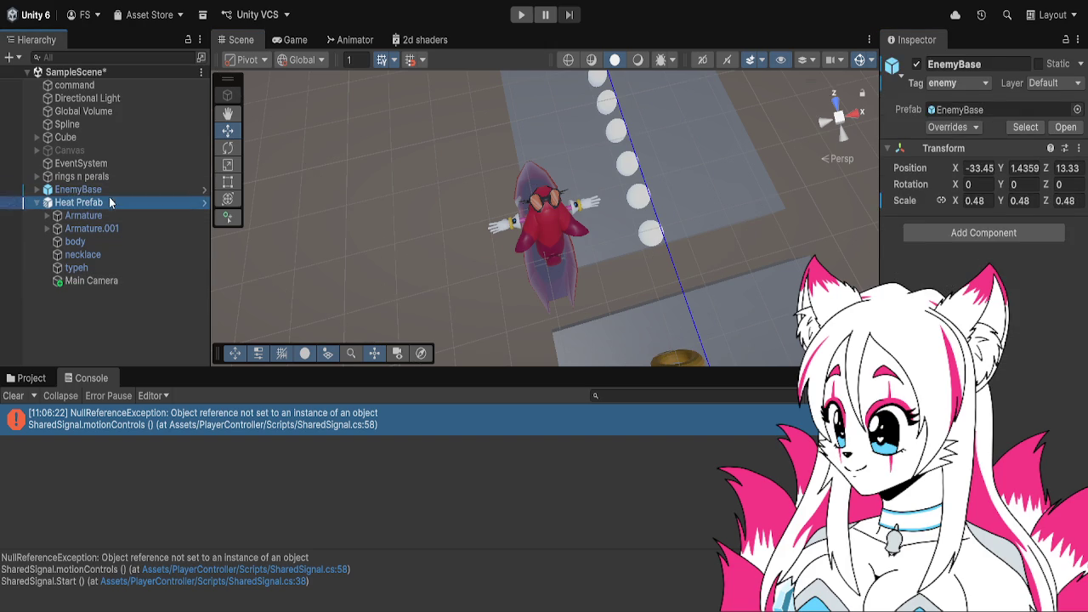
{"action": "left_click_drag", "start_coordinate": [119, 279], "coordinate": [1036, 326]}
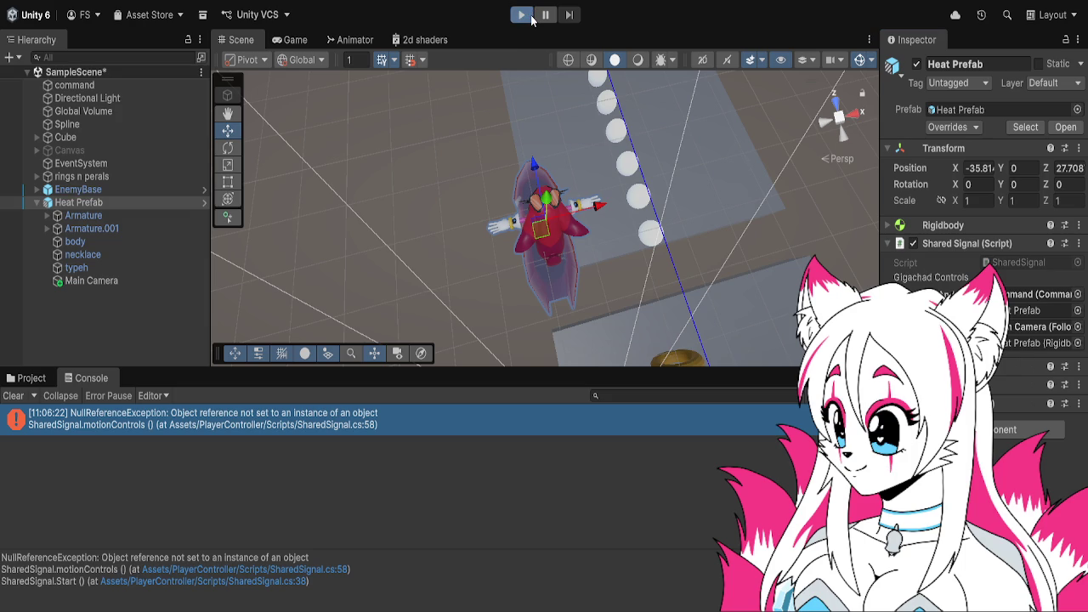
{"action": "left_click", "coordinate": [531, 17]}
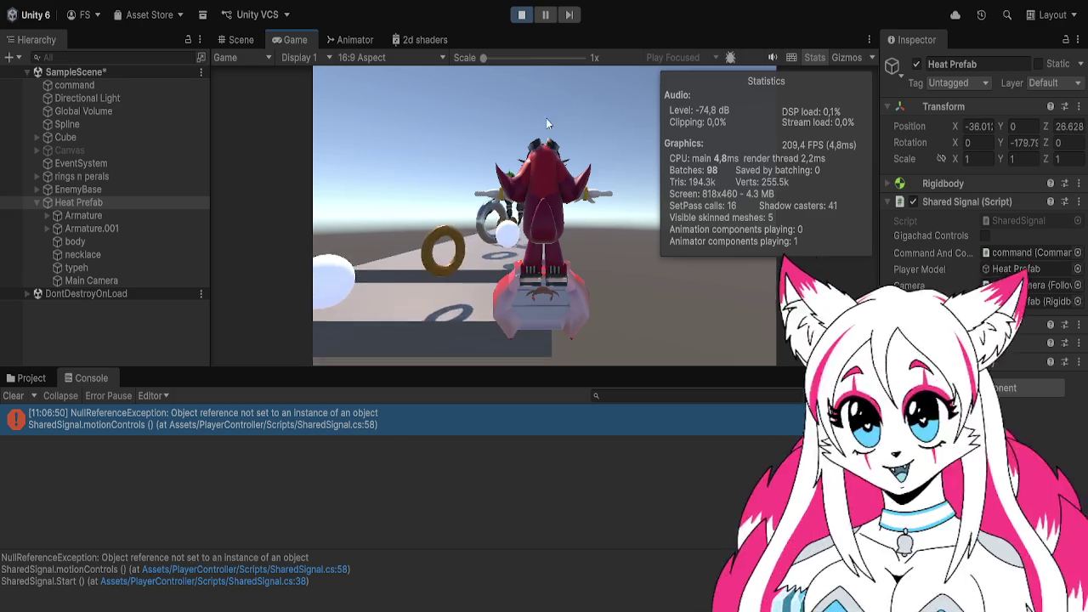
{"action": "left_click", "coordinate": [521, 14]}
{"action": "left_click", "coordinate": [393, 416]}
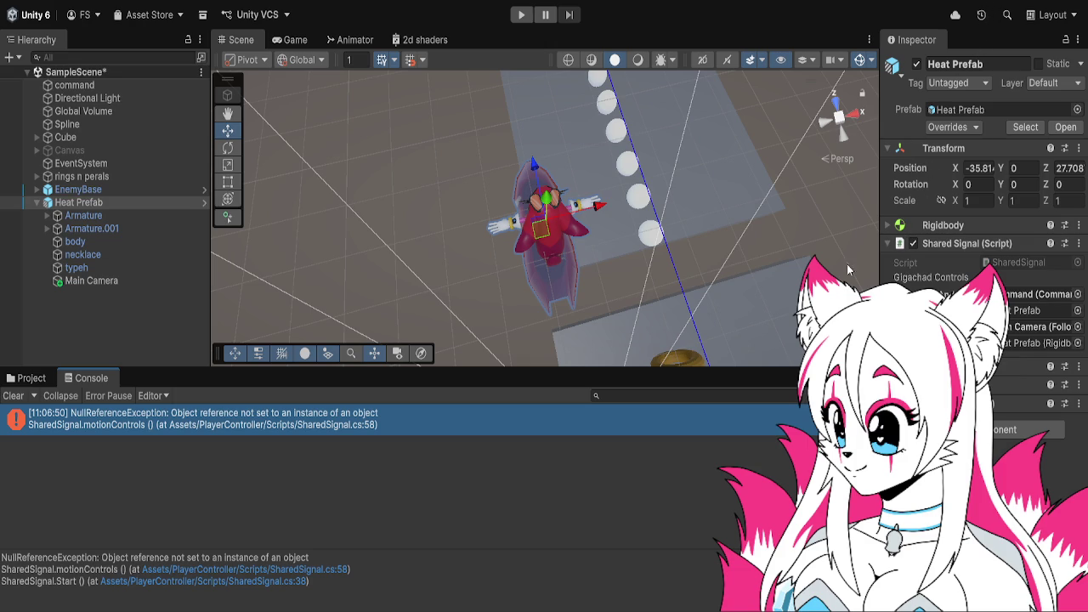
{"action": "left_click", "coordinate": [34, 379]}
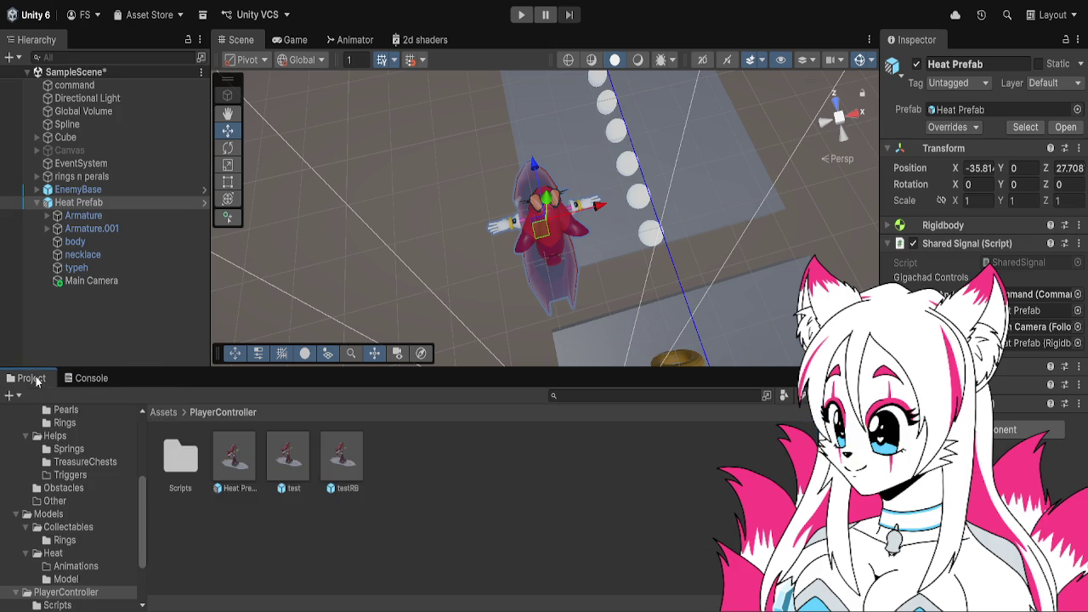
- Reopen Heat Prefab, select it, and run a short play test on the rail
{"action": "double_click", "coordinate": [227, 450]}
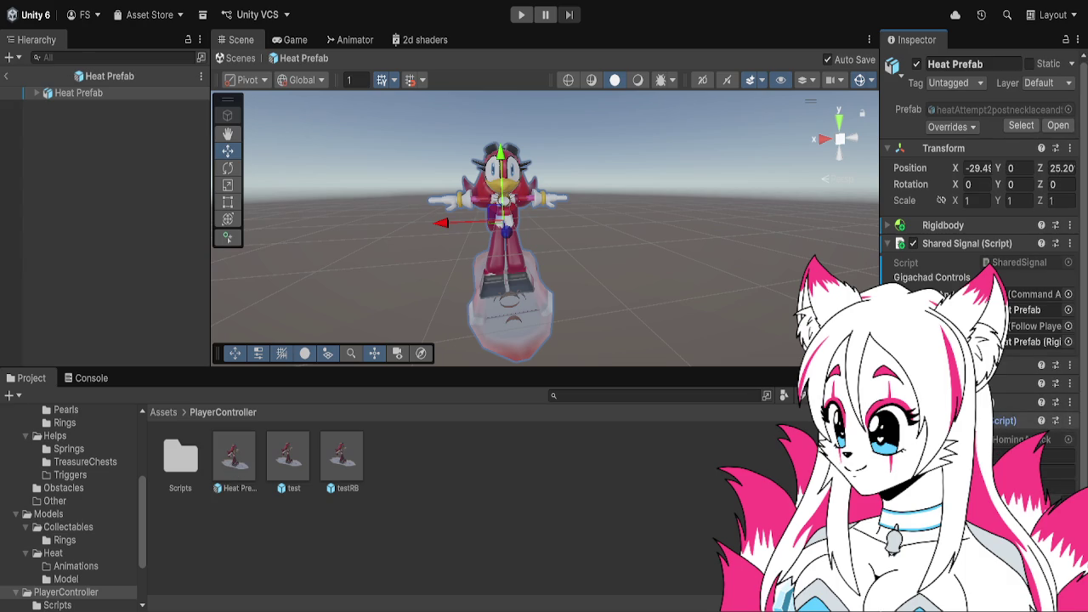
{"action": "scroll", "coordinate": [978, 212], "scroll_direction": "down", "scroll_amount": 3}
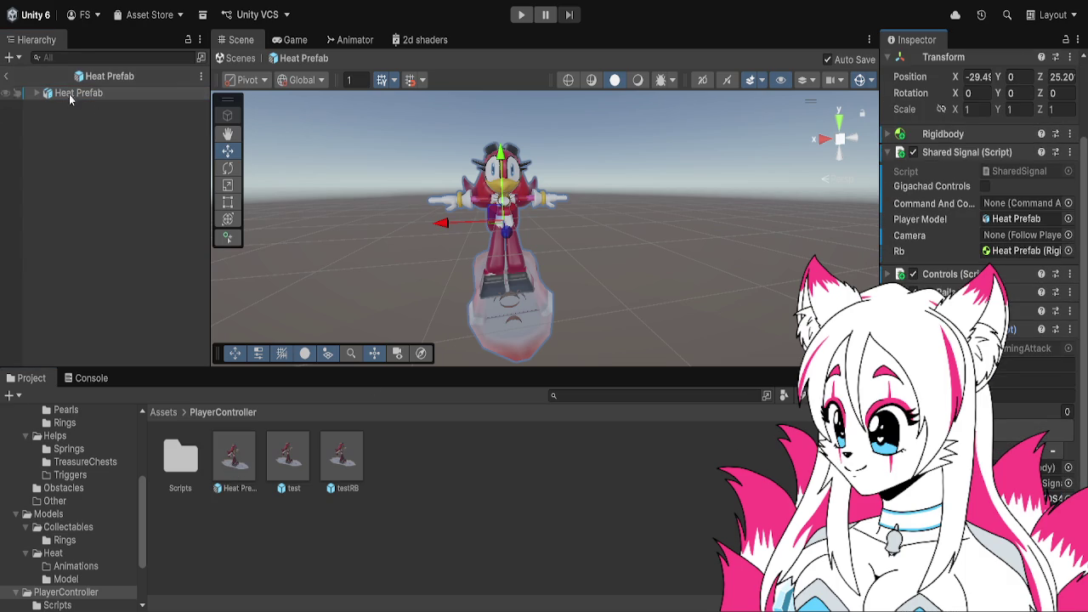
{"action": "left_click", "coordinate": [134, 120]}
{"action": "left_click", "coordinate": [112, 96]}
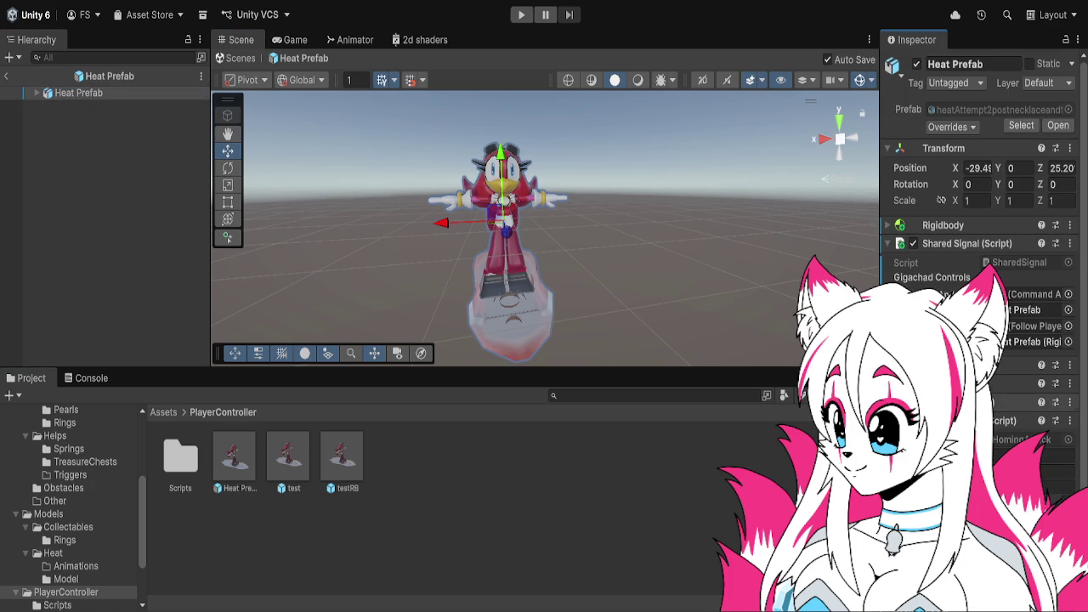
{"action": "left_click", "coordinate": [520, 15]}
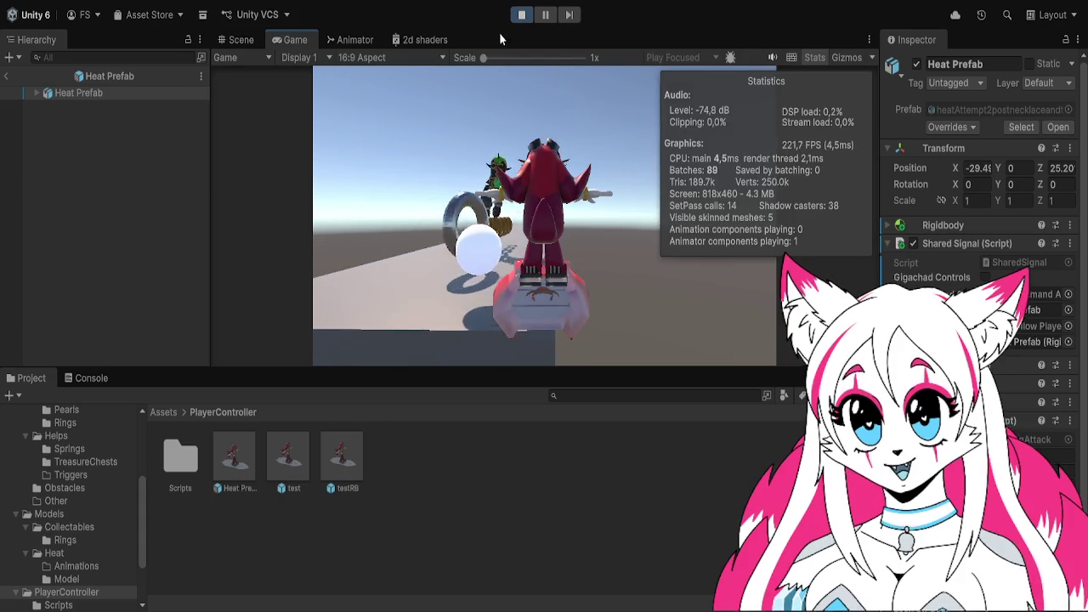
{"action": "left_click", "coordinate": [521, 15]}
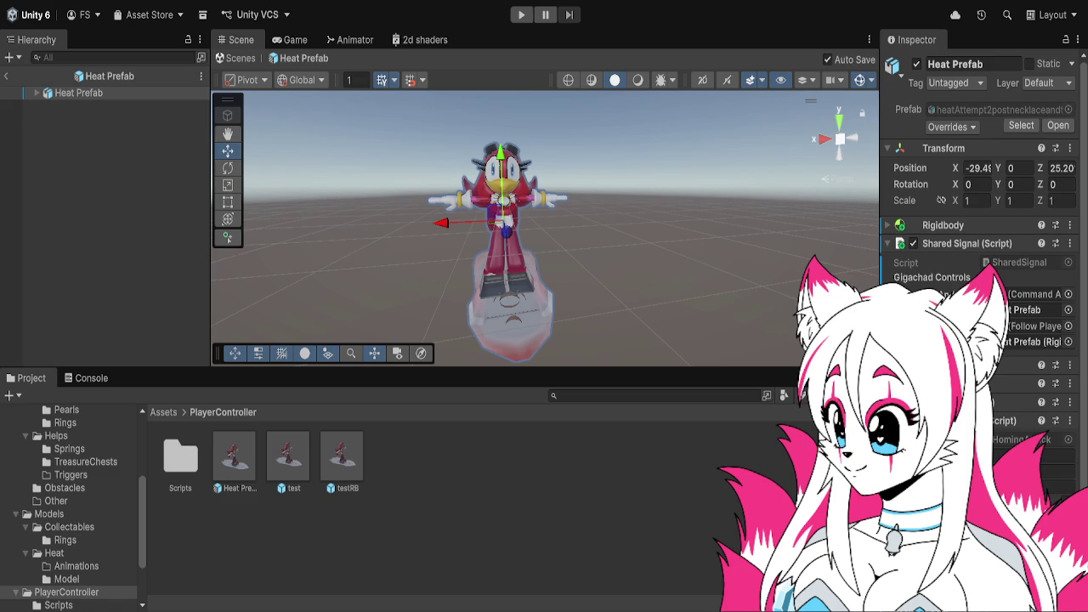
{"action": "key", "text": "alt+Tab"}
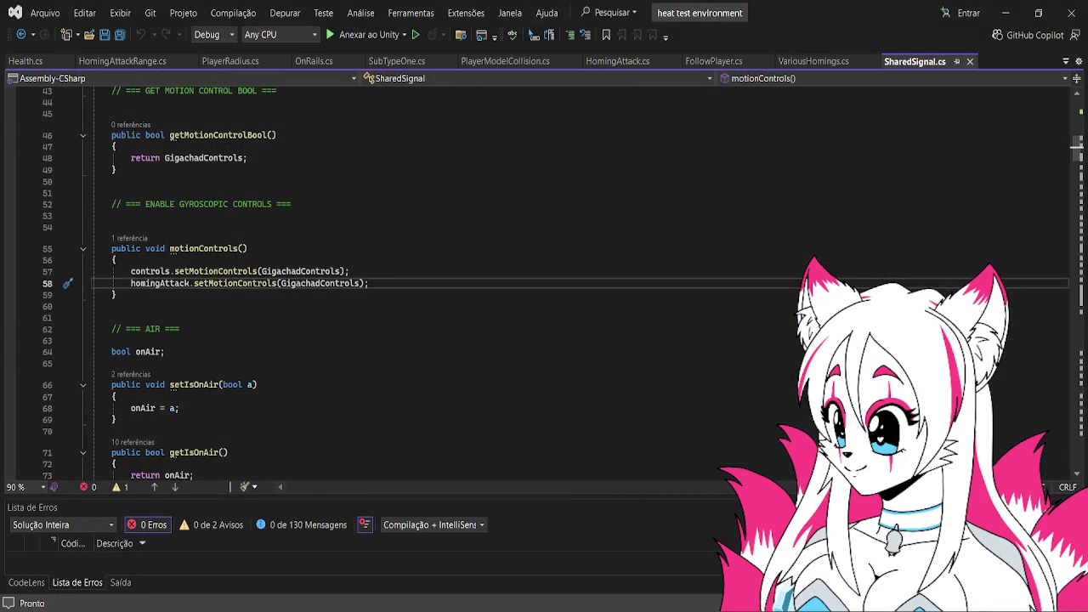
- Scroll through SharedSignal.cs and OnRails.cs to review the movement code
{"action": "scroll", "coordinate": [423, 312], "scroll_direction": "down", "scroll_amount": 1}
{"action": "scroll", "coordinate": [422, 312], "scroll_direction": "up", "scroll_amount": 3}
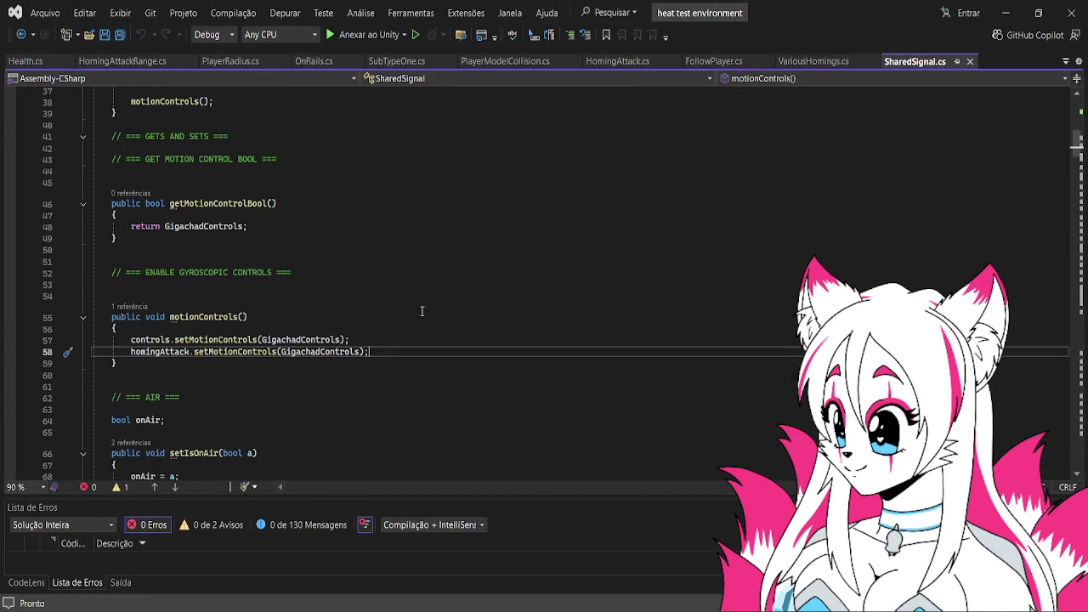
{"action": "left_click", "coordinate": [317, 62]}
{"action": "scroll", "coordinate": [367, 227], "scroll_direction": "down", "scroll_amount": 1}
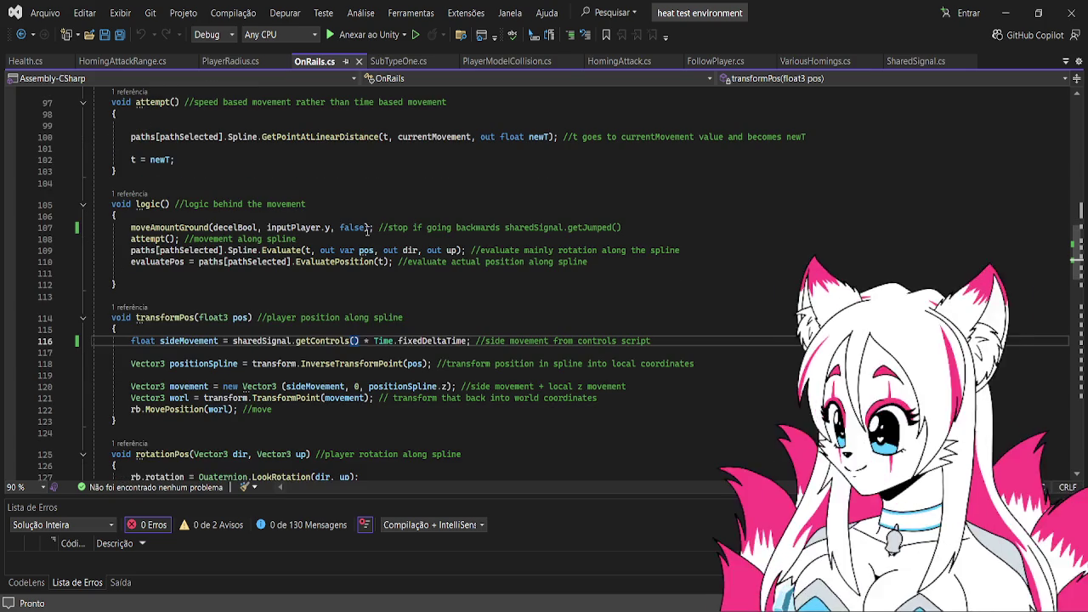
{"action": "left_click", "coordinate": [910, 65]}
{"action": "scroll", "coordinate": [624, 161], "scroll_direction": "up", "scroll_amount": 2}
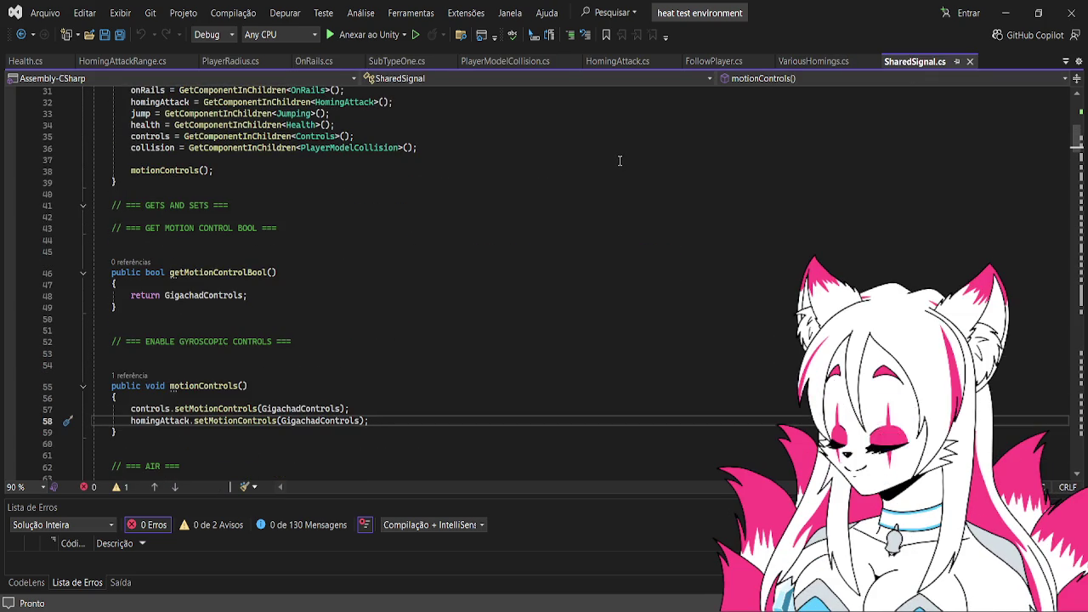
{"action": "scroll", "coordinate": [620, 160], "scroll_direction": "down", "scroll_amount": 3}
{"action": "scroll", "coordinate": [619, 161], "scroll_direction": "down", "scroll_amount": 11}
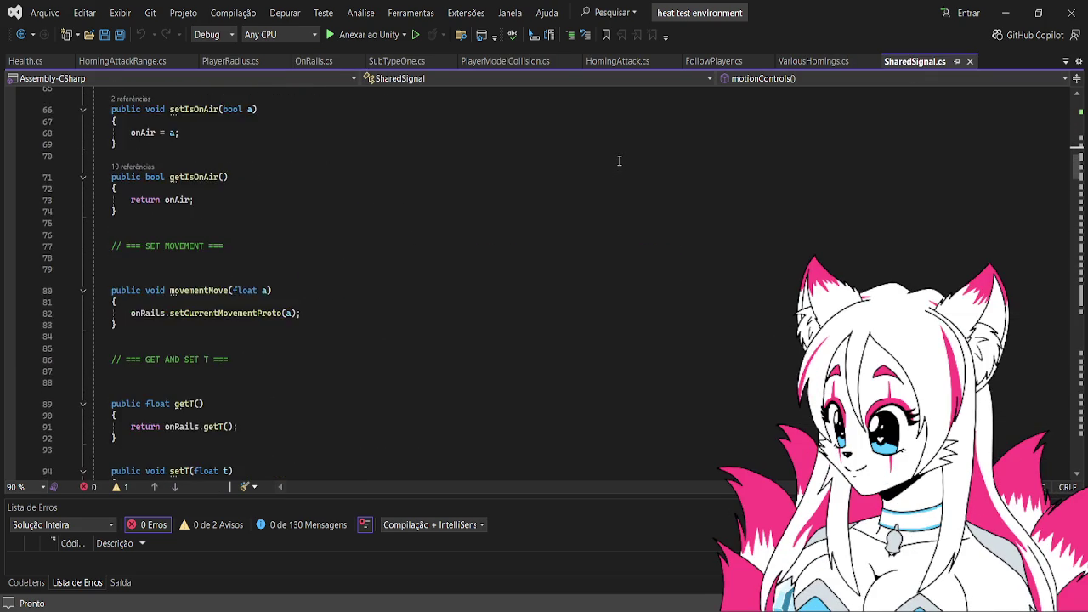
{"action": "scroll", "coordinate": [618, 160], "scroll_direction": "down", "scroll_amount": 13}
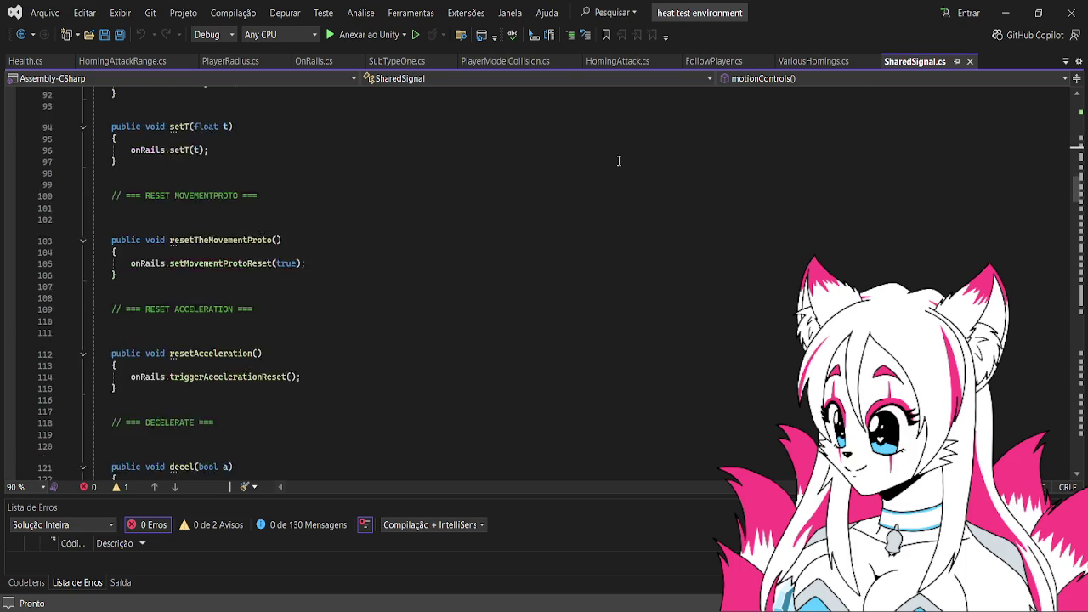
{"action": "scroll", "coordinate": [615, 161], "scroll_direction": "down", "scroll_amount": 11}
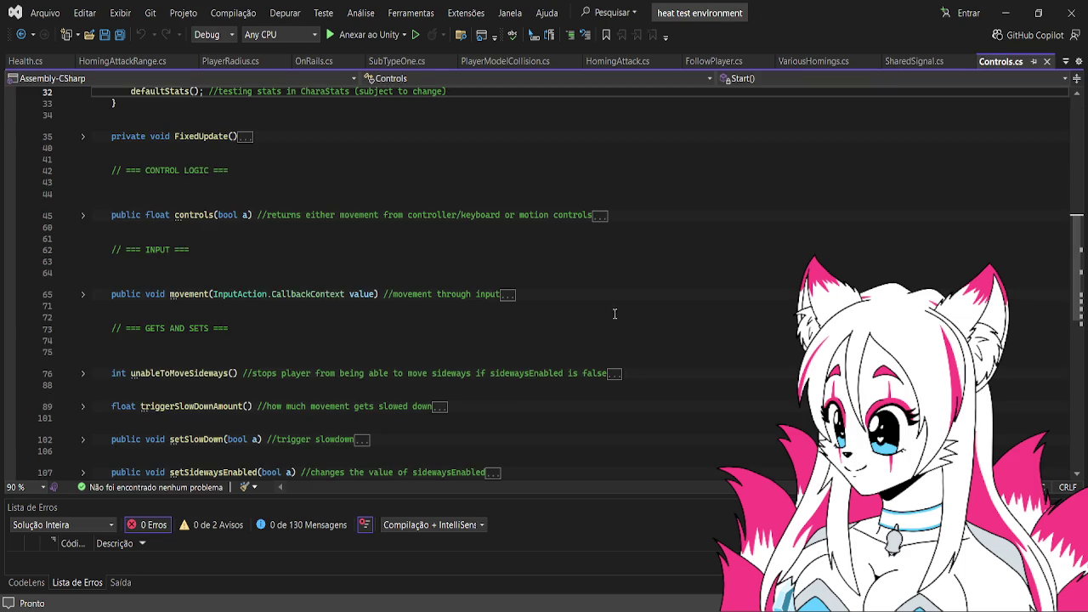
{"action": "scroll", "coordinate": [583, 308], "scroll_direction": "up", "scroll_amount": 7}
{"action": "scroll", "coordinate": [583, 308], "scroll_direction": "up", "scroll_amount": 2}
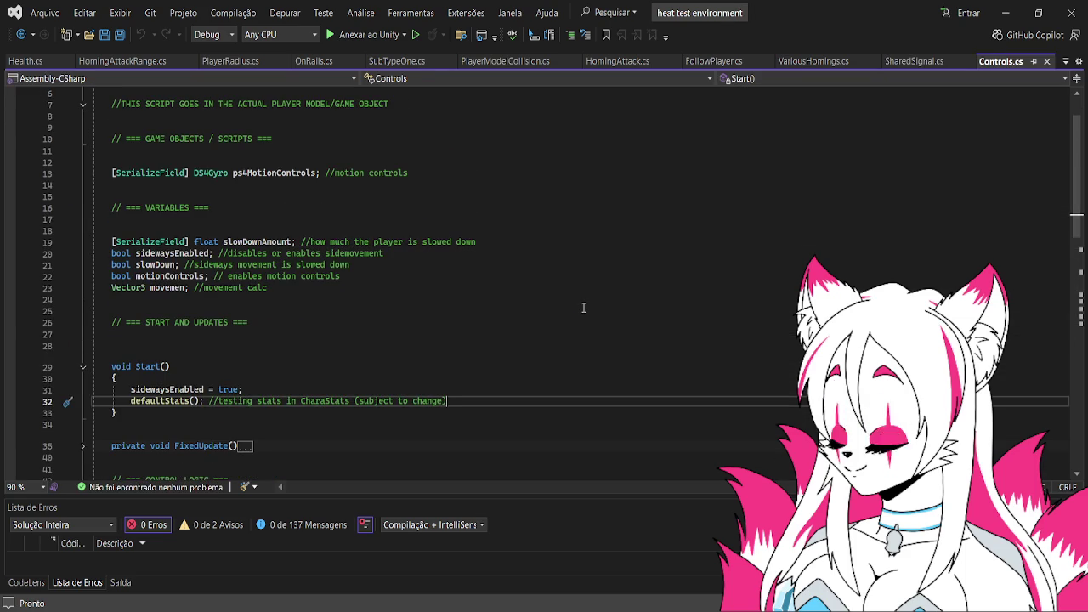
{"action": "scroll", "coordinate": [376, 366], "scroll_direction": "down", "scroll_amount": 7}
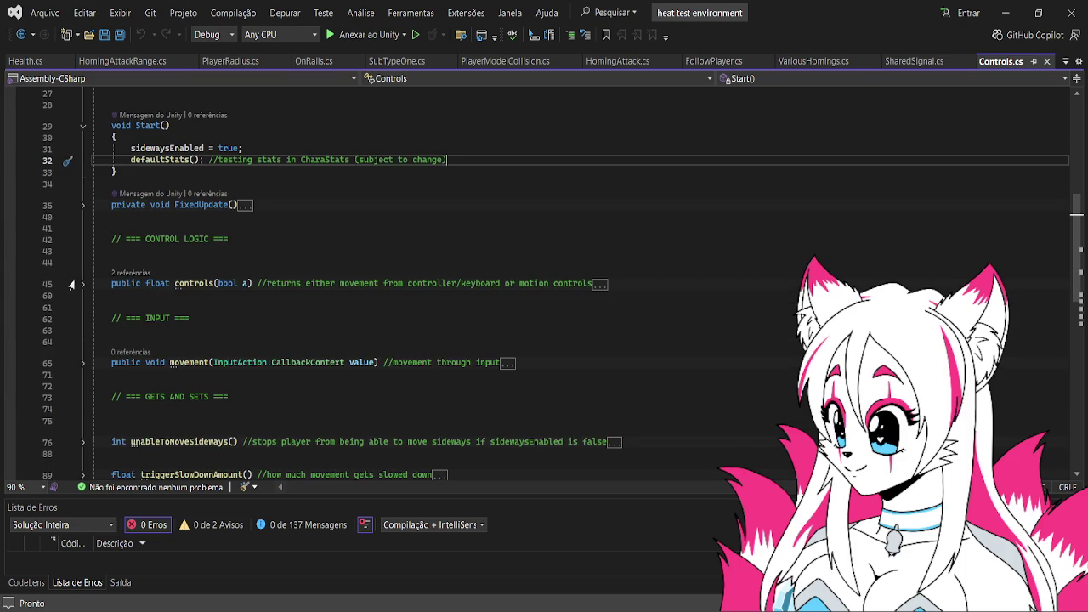
- Expand and collapse the controls() method in Controls.cs to read it
{"action": "left_click", "coordinate": [83, 286]}
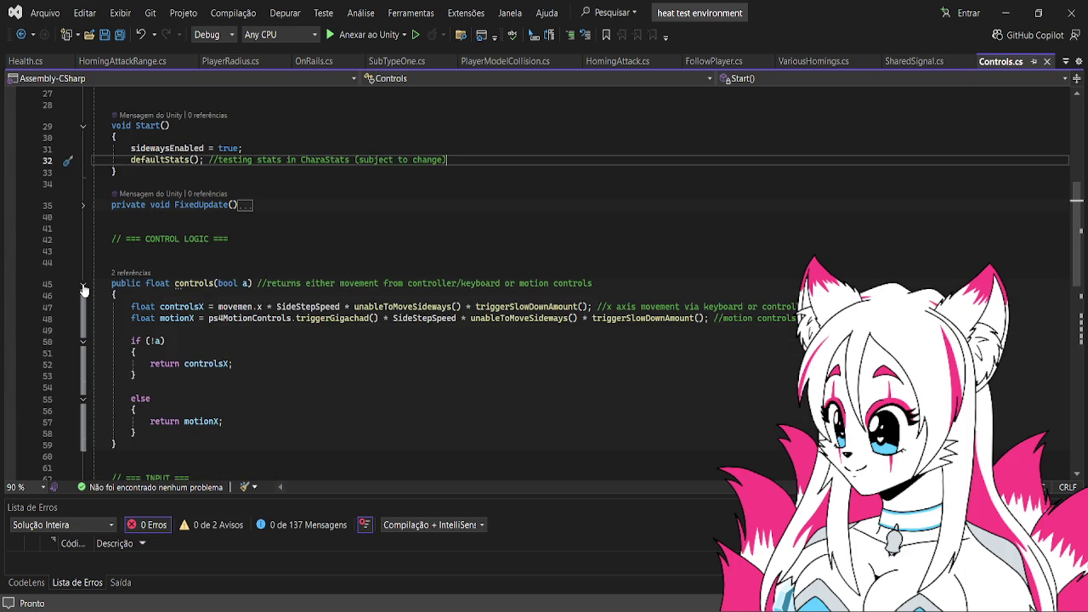
{"action": "left_click", "coordinate": [82, 286]}
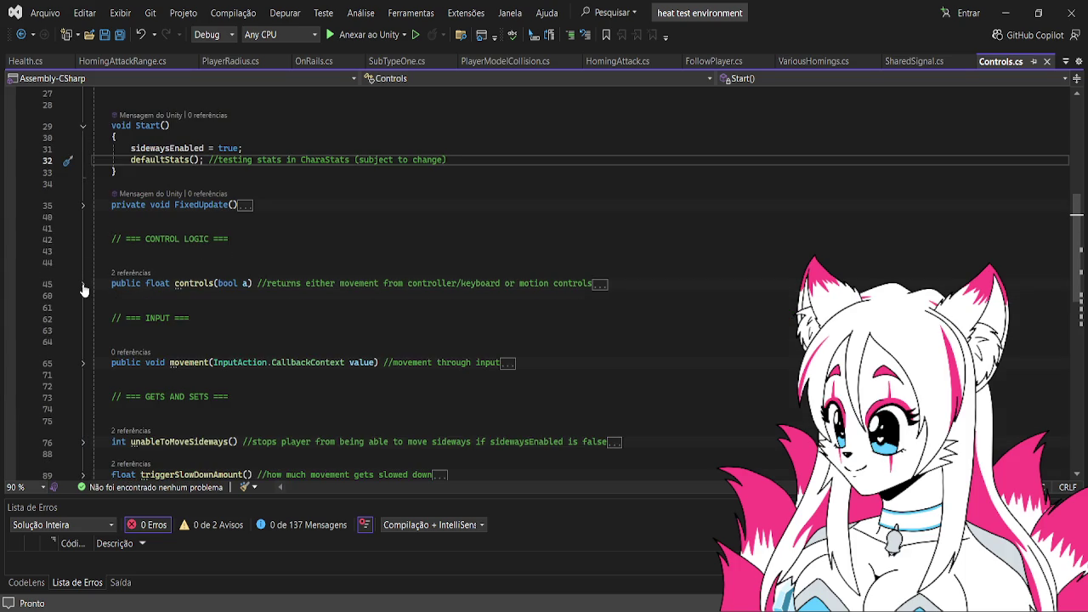
{"action": "left_click", "coordinate": [82, 287]}
{"action": "left_click", "coordinate": [82, 286]}
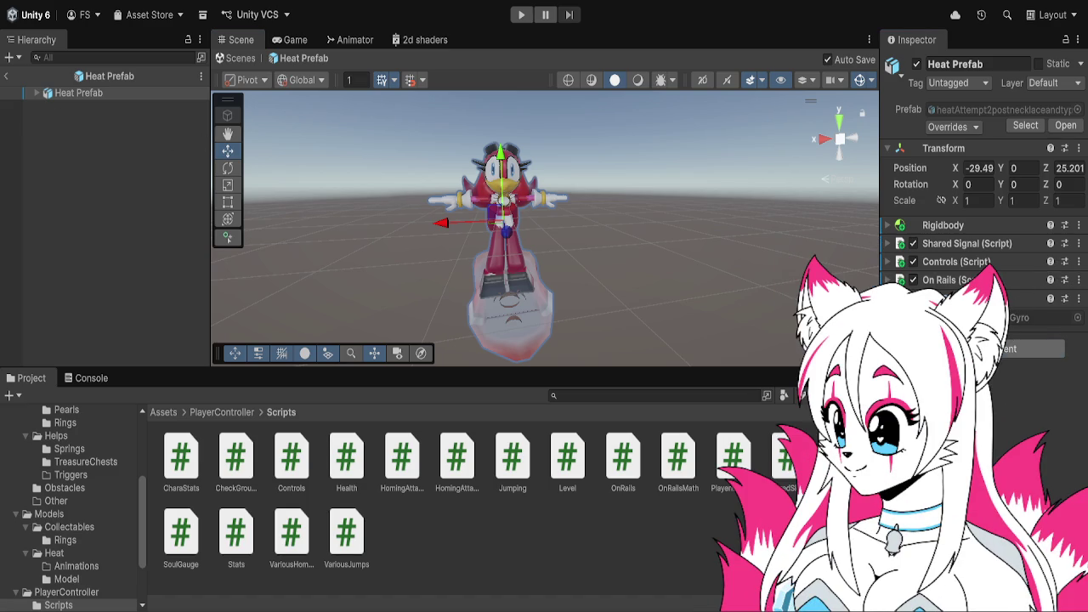
- Add a Sphere Collider to Heat Prefab, reorder it, and expand Player Input settings
{"action": "key", "text": "Return"}
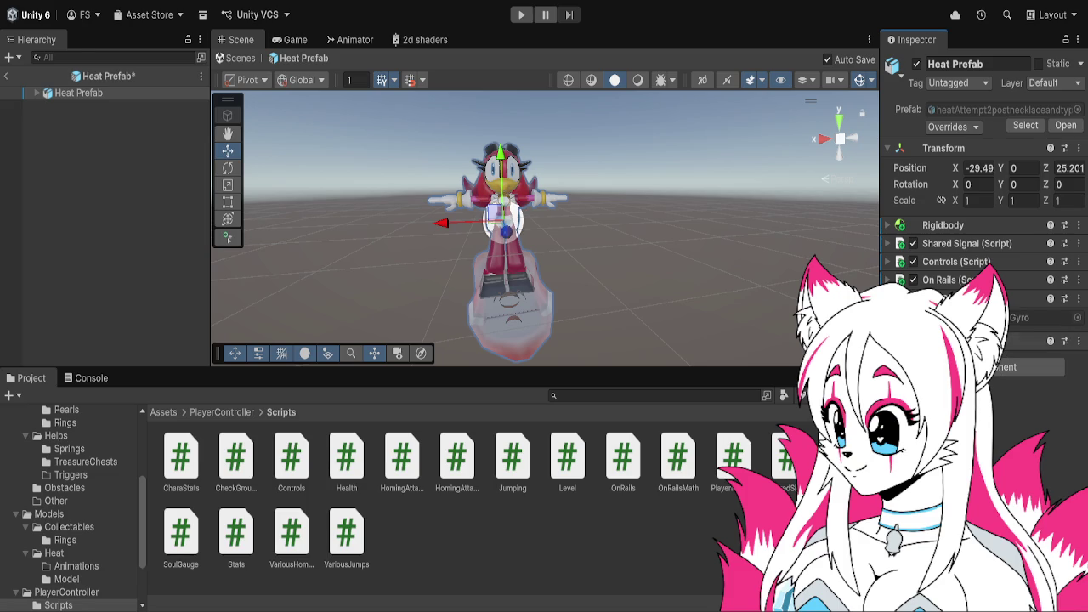
{"action": "left_click_drag", "start_coordinate": [966, 243], "coordinate": [943, 219]}
{"action": "left_click", "coordinate": [887, 225]}
{"action": "scroll", "coordinate": [889, 228], "scroll_direction": "down", "scroll_amount": 2}
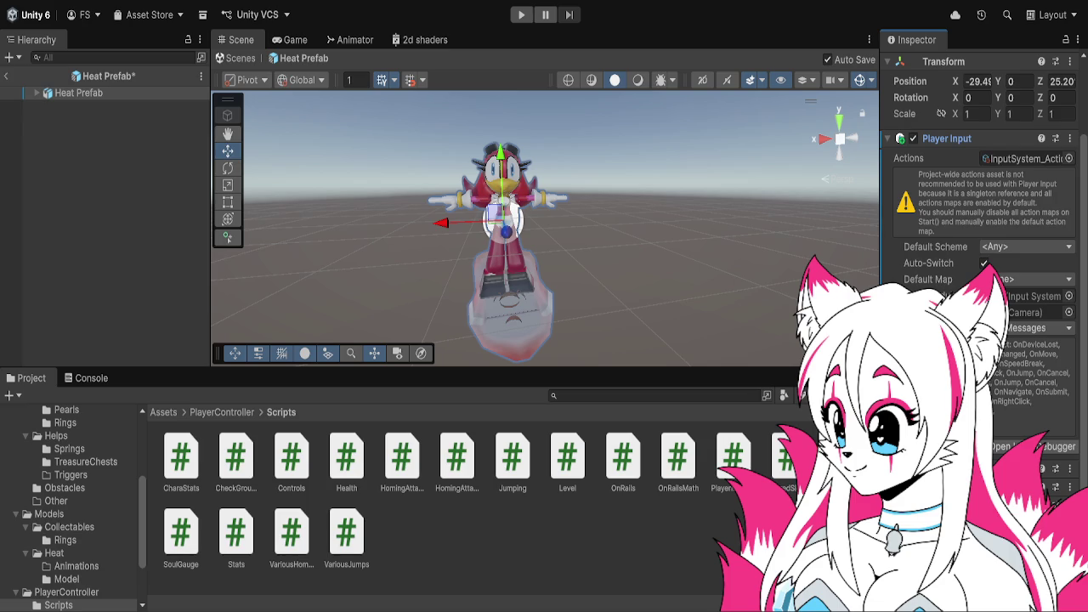
- Assign the InputSystem_Actions asset to Player Input's Actions field
{"action": "left_click", "coordinate": [164, 412]}
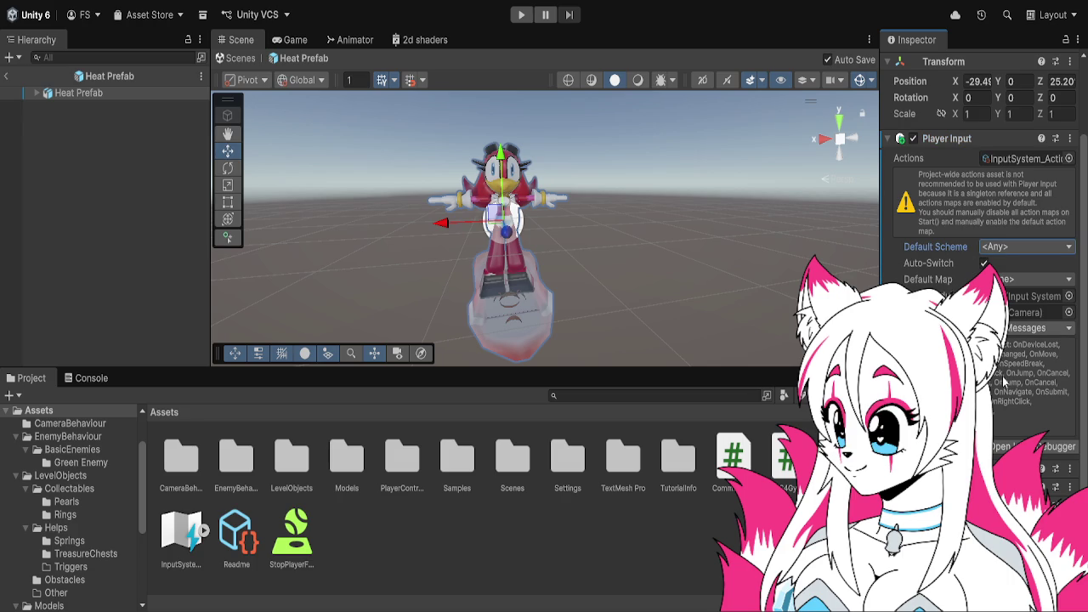
{"action": "scroll", "coordinate": [1003, 385], "scroll_direction": "up", "scroll_amount": 3}
{"action": "scroll", "coordinate": [1003, 385], "scroll_direction": "down", "scroll_amount": 3}
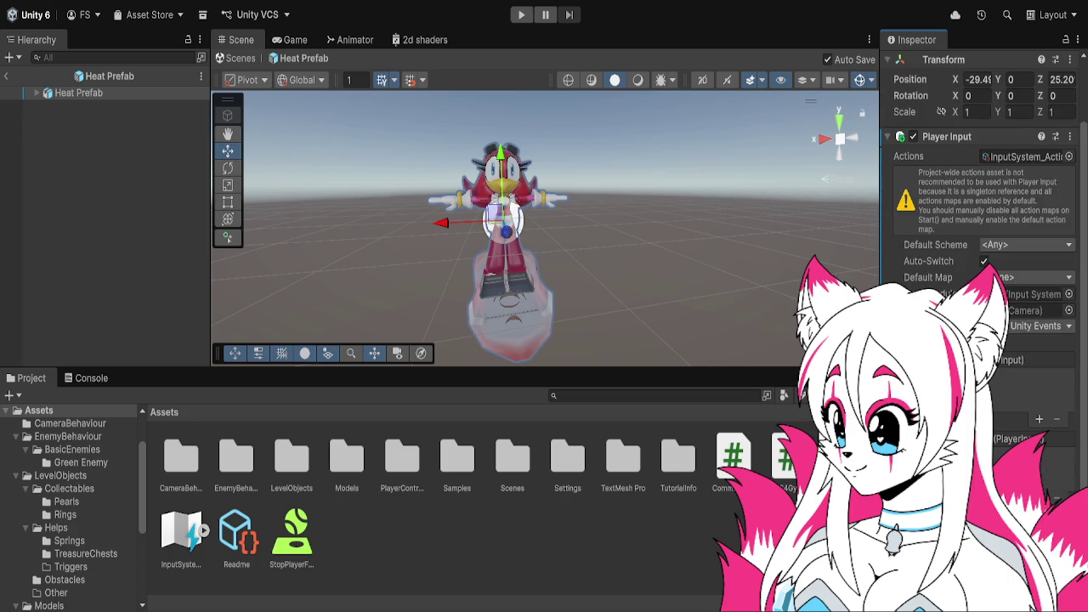
{"action": "scroll", "coordinate": [978, 255], "scroll_direction": "up", "scroll_amount": 2}
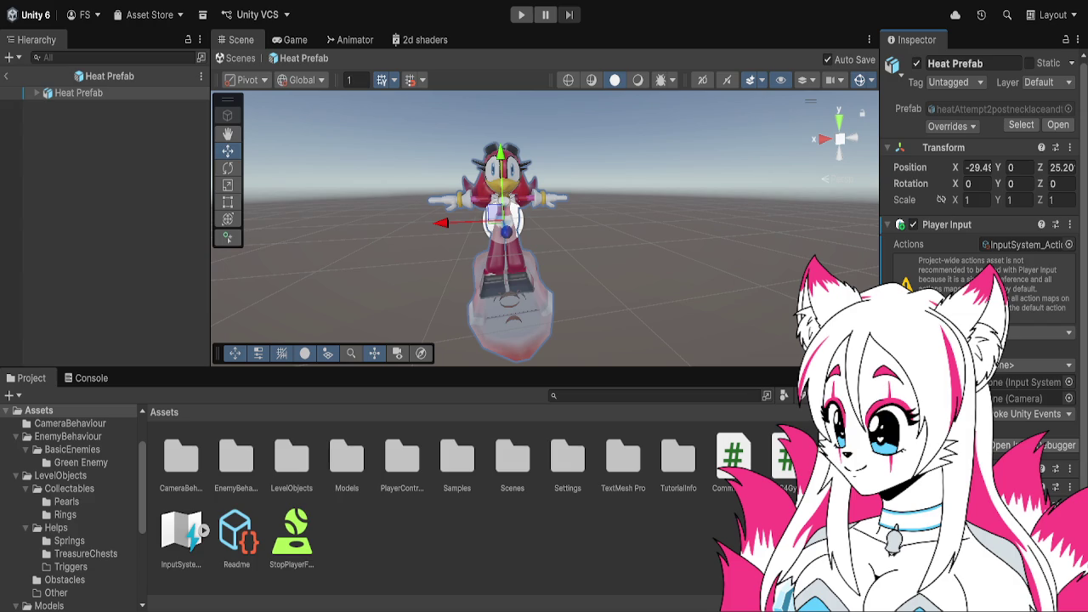
{"action": "scroll", "coordinate": [978, 255], "scroll_direction": "down", "scroll_amount": 5}
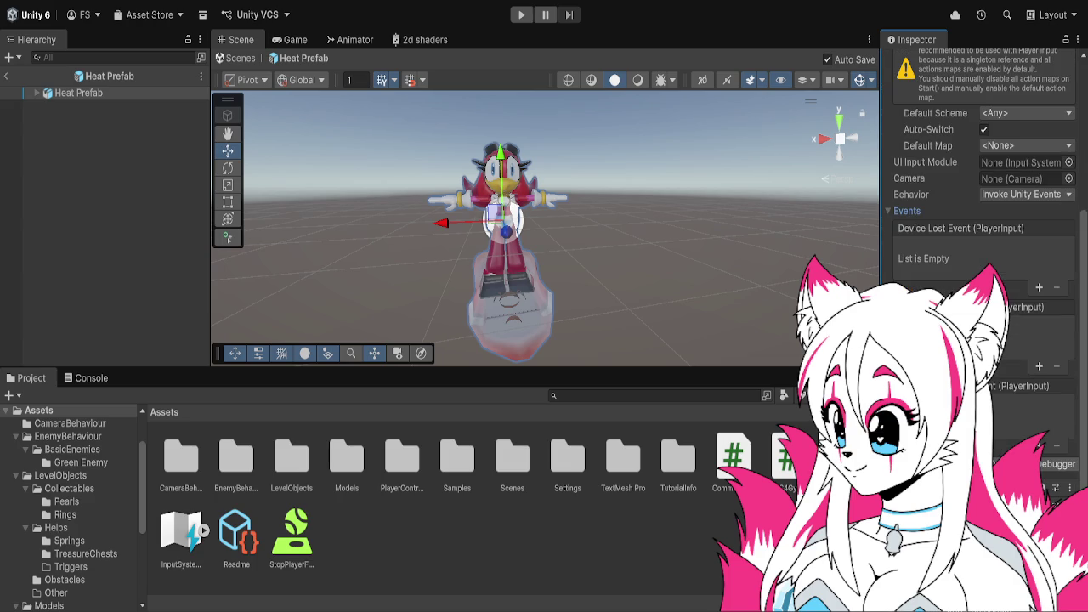
{"action": "scroll", "coordinate": [935, 220], "scroll_direction": "up", "scroll_amount": 5}
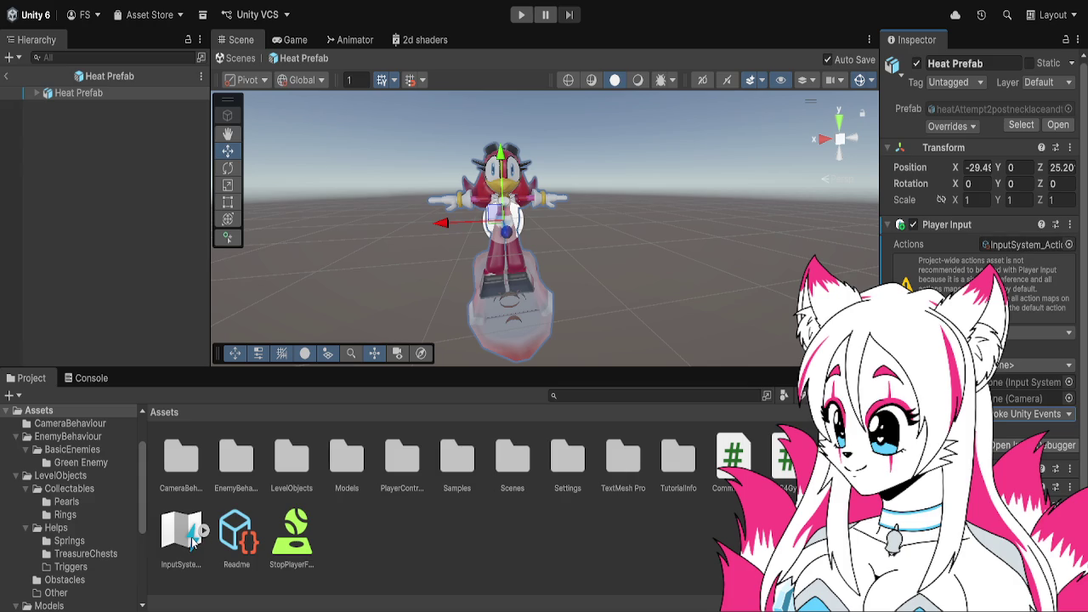
{"action": "mouse_move", "coordinate": [191, 541]}
{"action": "left_mouse_down"}
{"action": "mouse_move", "coordinate": [1020, 408]}
{"action": "mouse_move", "coordinate": [1011, 226]}
{"action": "mouse_move", "coordinate": [1038, 244]}
{"action": "left_mouse_up"}
- Add a new entry to a Player Input Unity event and play-test the prefab
{"action": "scroll", "coordinate": [999, 385], "scroll_direction": "down", "scroll_amount": 3}
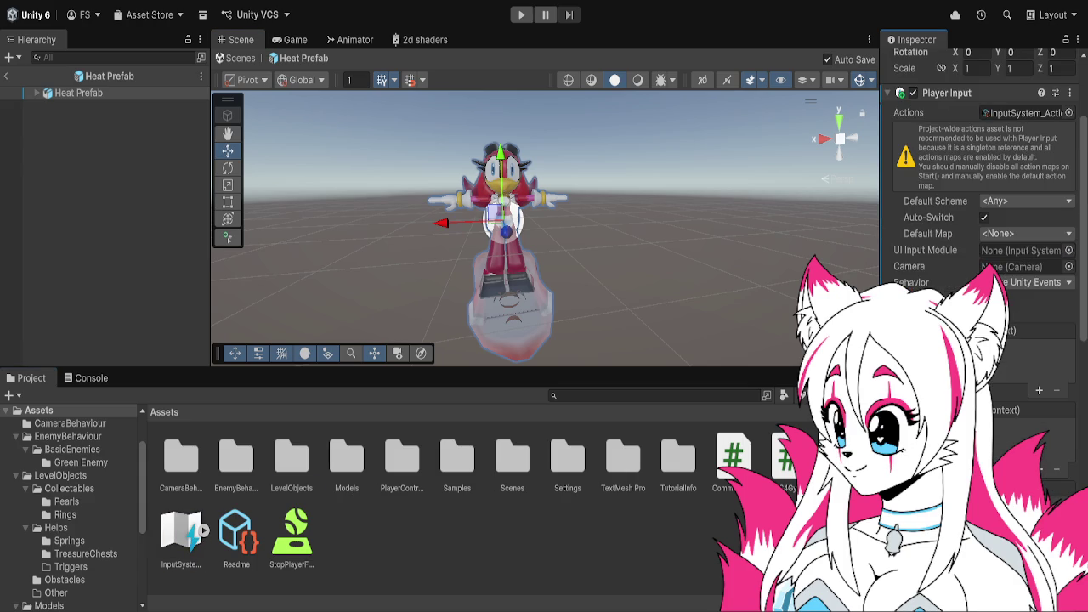
{"action": "left_click", "coordinate": [1019, 356]}
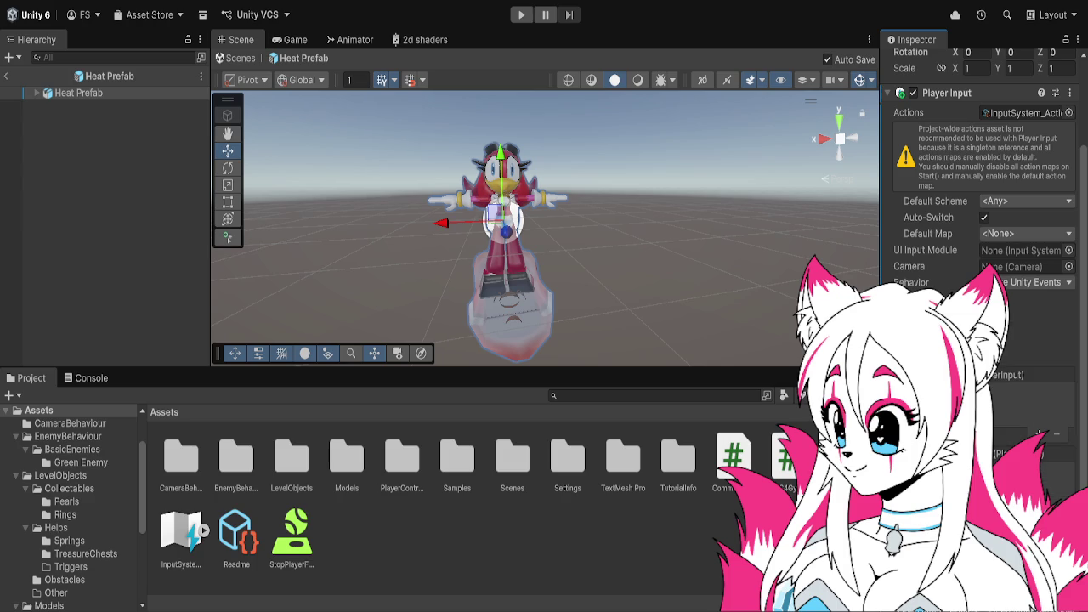
{"action": "left_click", "coordinate": [1018, 376]}
{"action": "left_click", "coordinate": [1037, 405]}
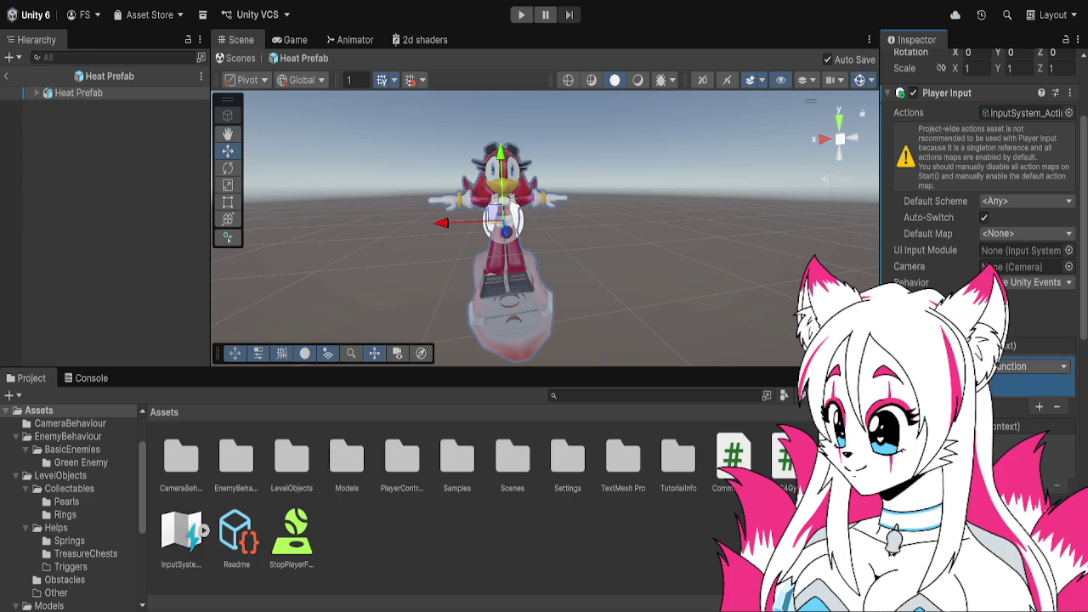
{"action": "left_click", "coordinate": [521, 15]}
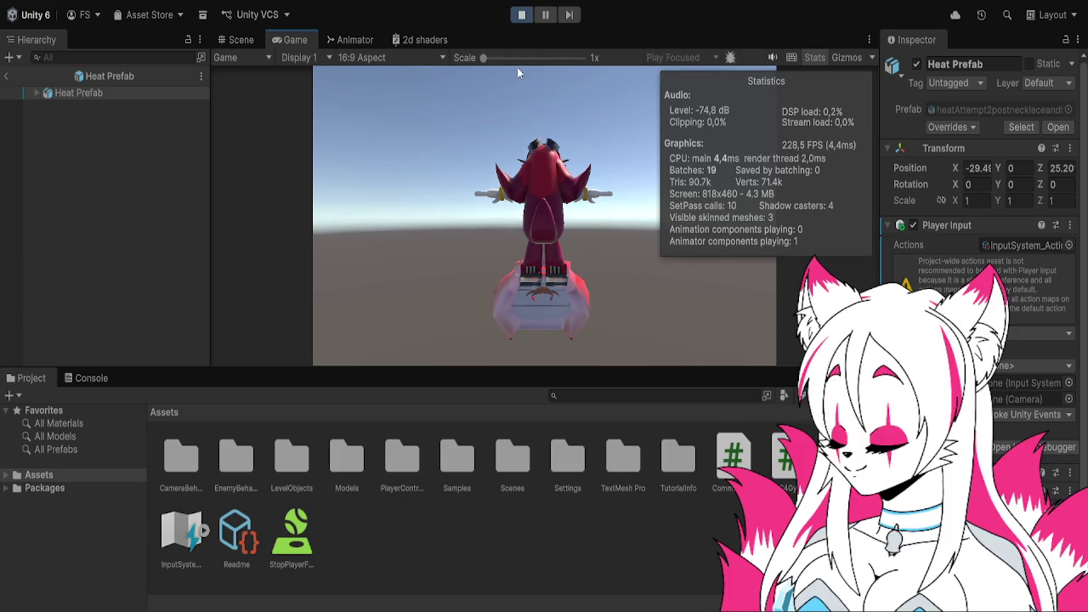
{"action": "left_click", "coordinate": [521, 15]}
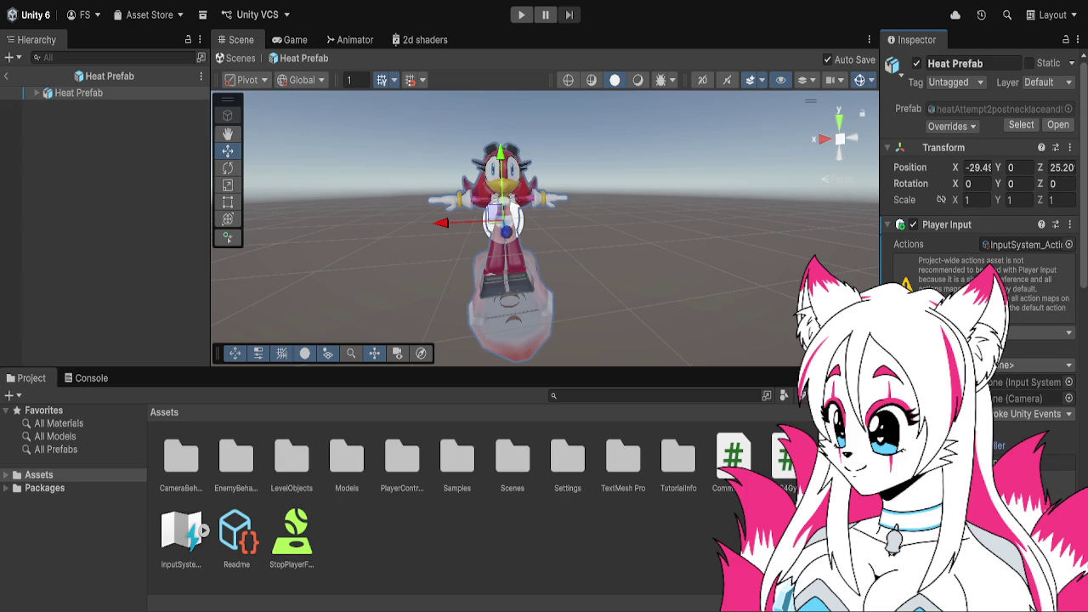
- Scroll the Inspector to review the Heat Prefab's Player Input settings after leaving Play mode
{"action": "scroll", "coordinate": [999, 445], "scroll_direction": "down", "scroll_amount": 2}
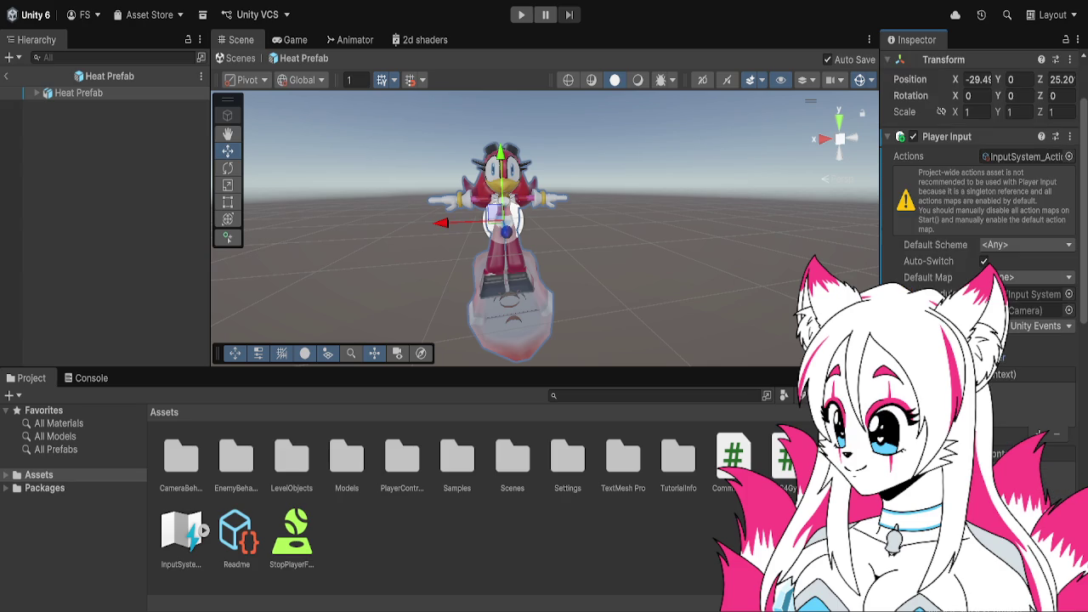
- Add a Player Input callback entry for Controls.movement, then play-test Heat on the rail
{"action": "left_click", "coordinate": [1034, 434]}
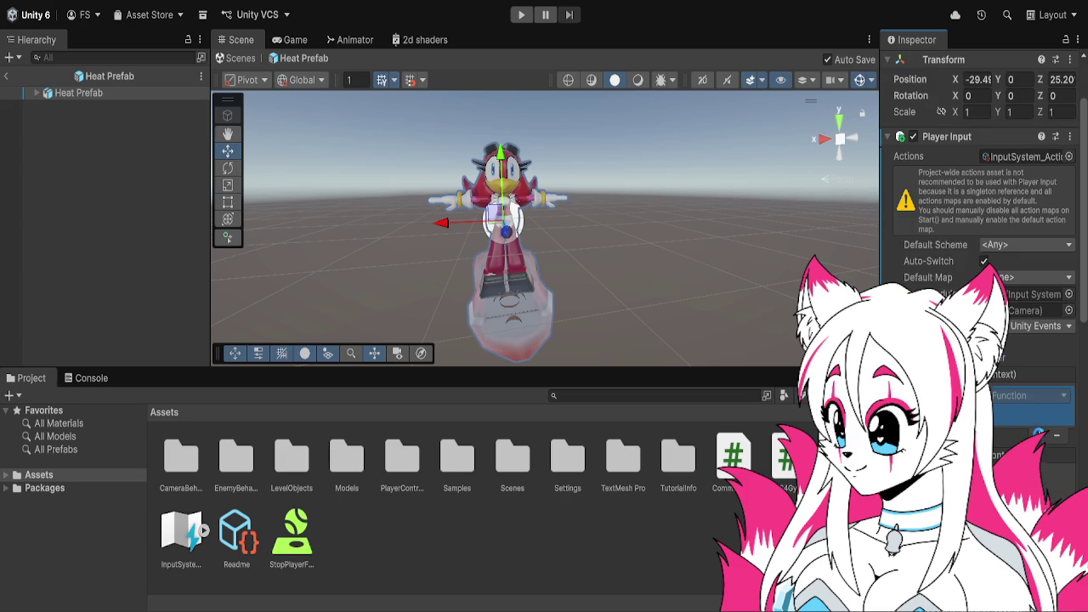
{"action": "left_click", "coordinate": [169, 96]}
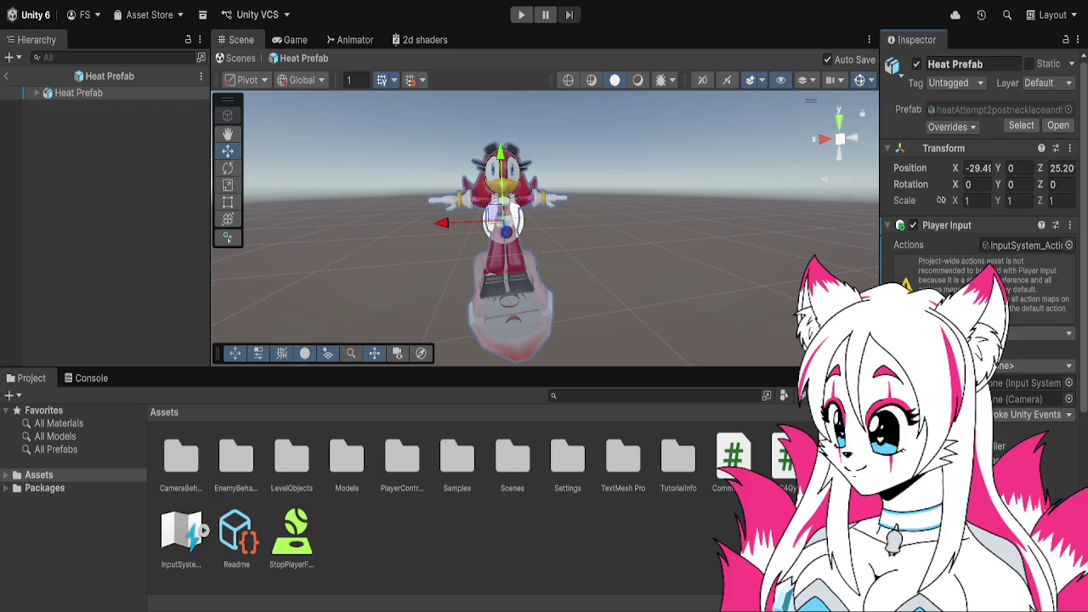
{"action": "scroll", "coordinate": [978, 212], "scroll_direction": "down", "scroll_amount": 3}
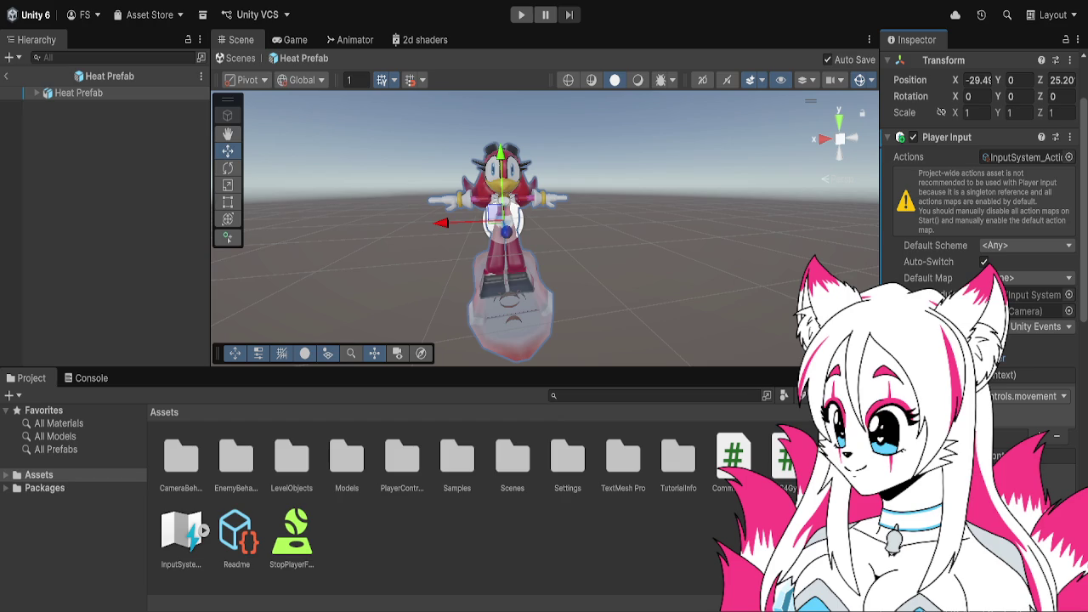
{"action": "left_click", "coordinate": [521, 23]}
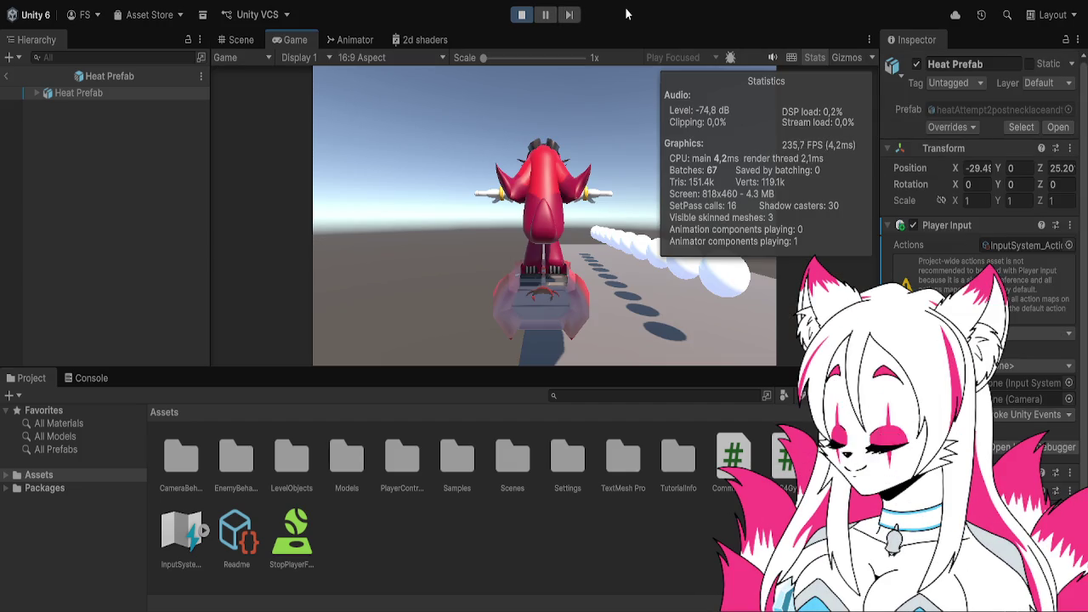
- Stop play mode and open the last 'accel' ArgumentException in the Console to read its stack trace
{"action": "left_click", "coordinate": [522, 16]}
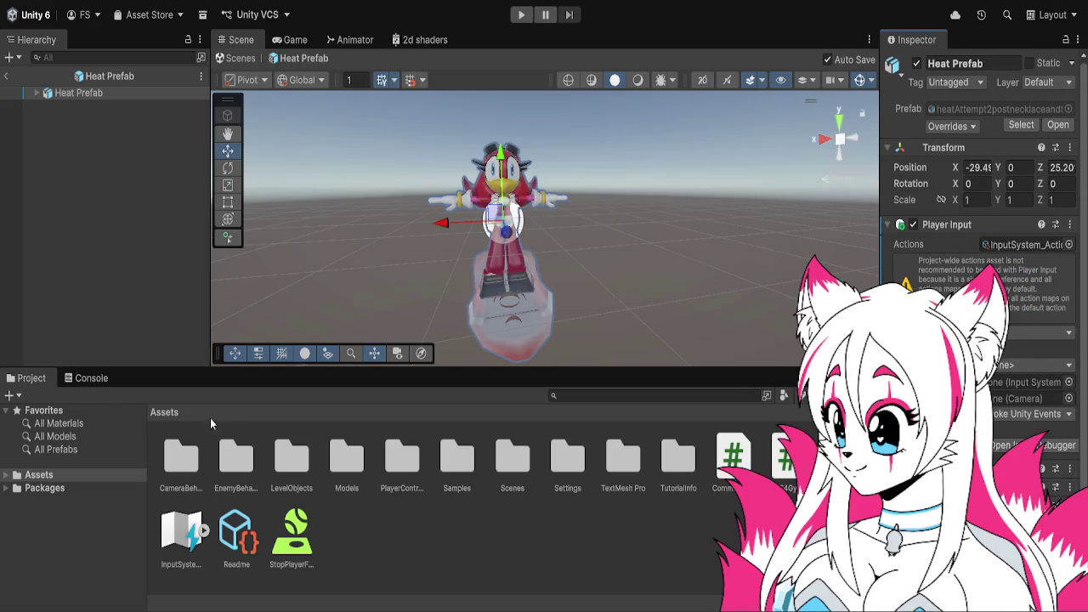
{"action": "left_click", "coordinate": [115, 379]}
{"action": "left_click", "coordinate": [200, 527]}
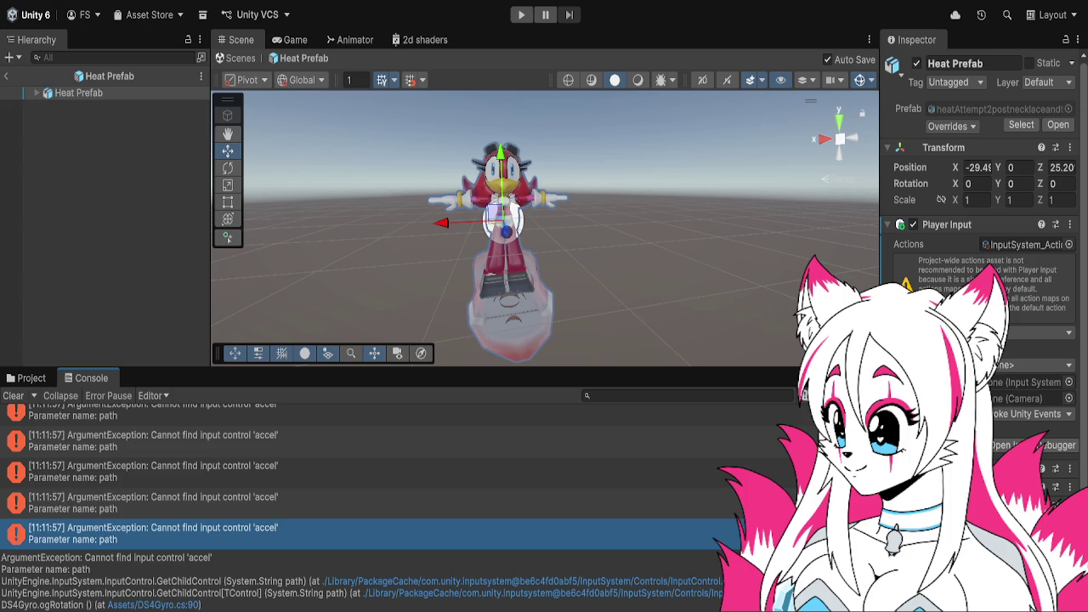
- Run two play tests of the Heat Prefab, then exit Prefab Mode back to the main scene
{"action": "left_click", "coordinate": [521, 14]}
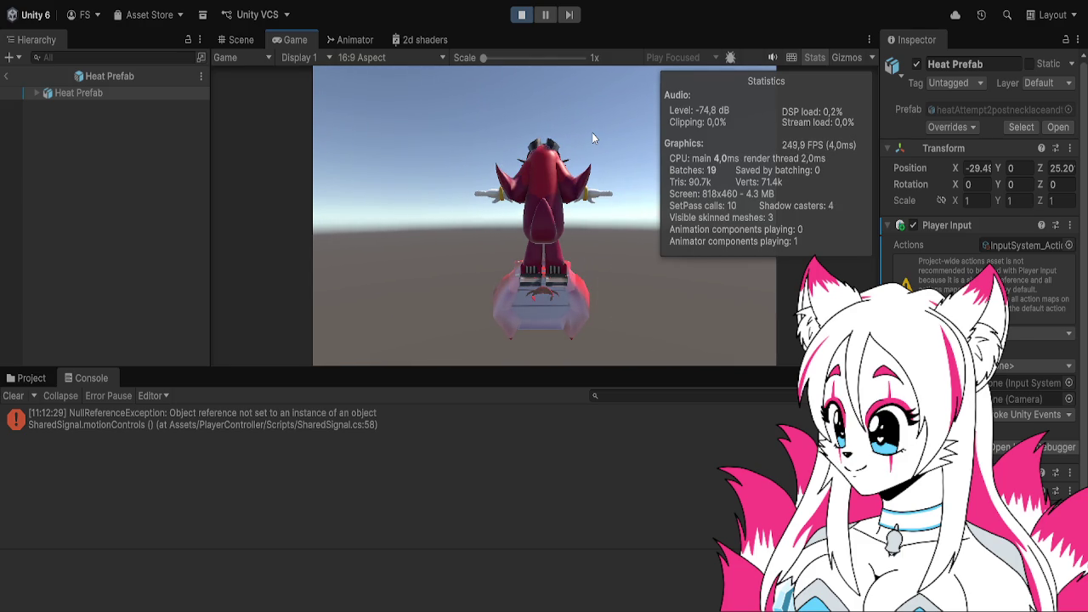
{"action": "left_click", "coordinate": [524, 16]}
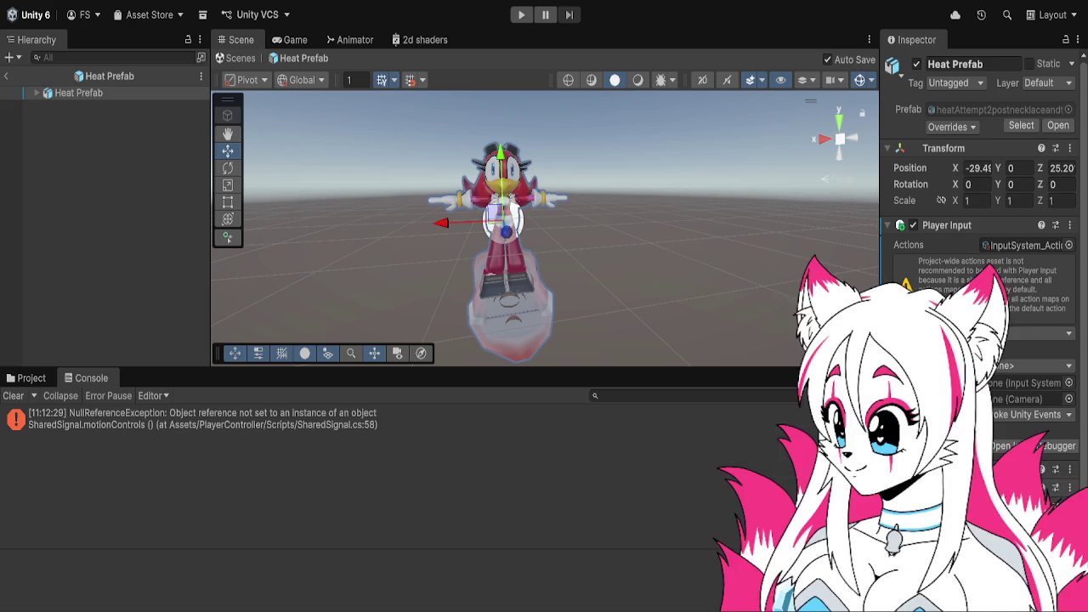
{"action": "scroll", "coordinate": [982, 255], "scroll_direction": "down", "scroll_amount": 2}
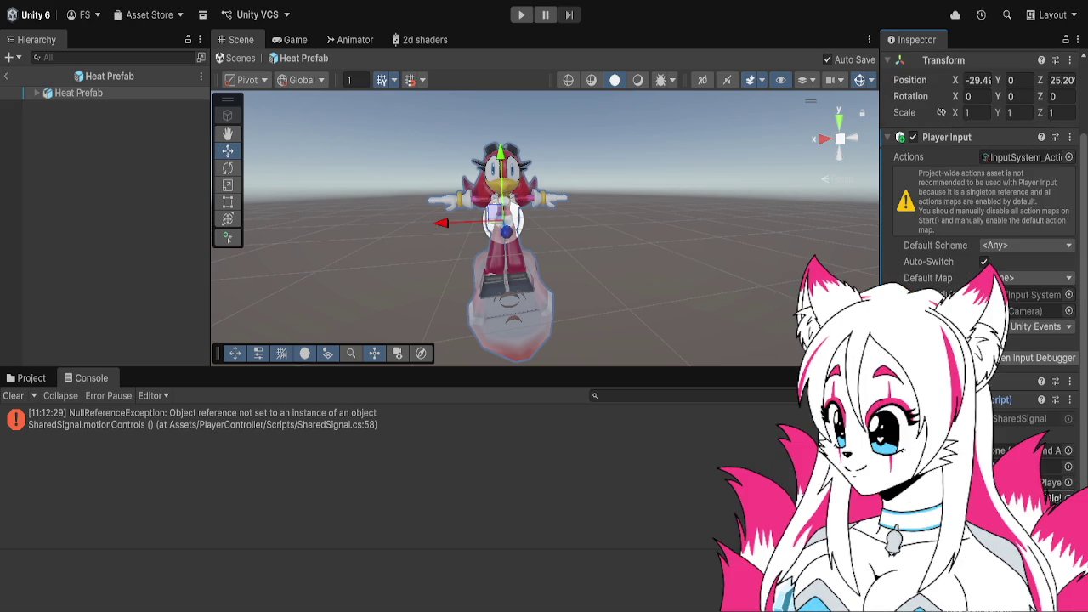
{"action": "left_click", "coordinate": [520, 14]}
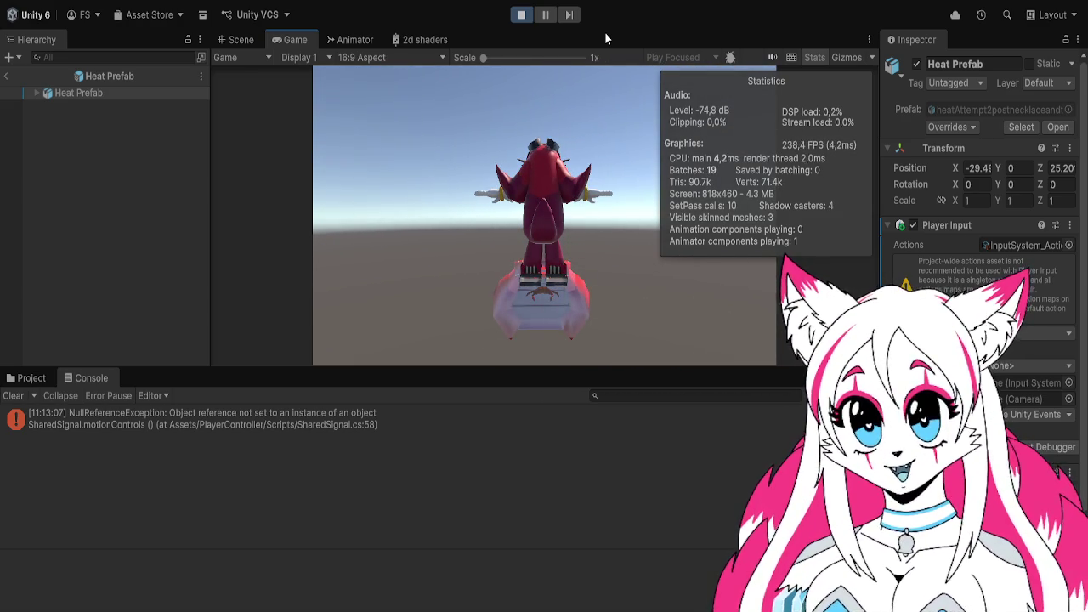
{"action": "left_click", "coordinate": [522, 14]}
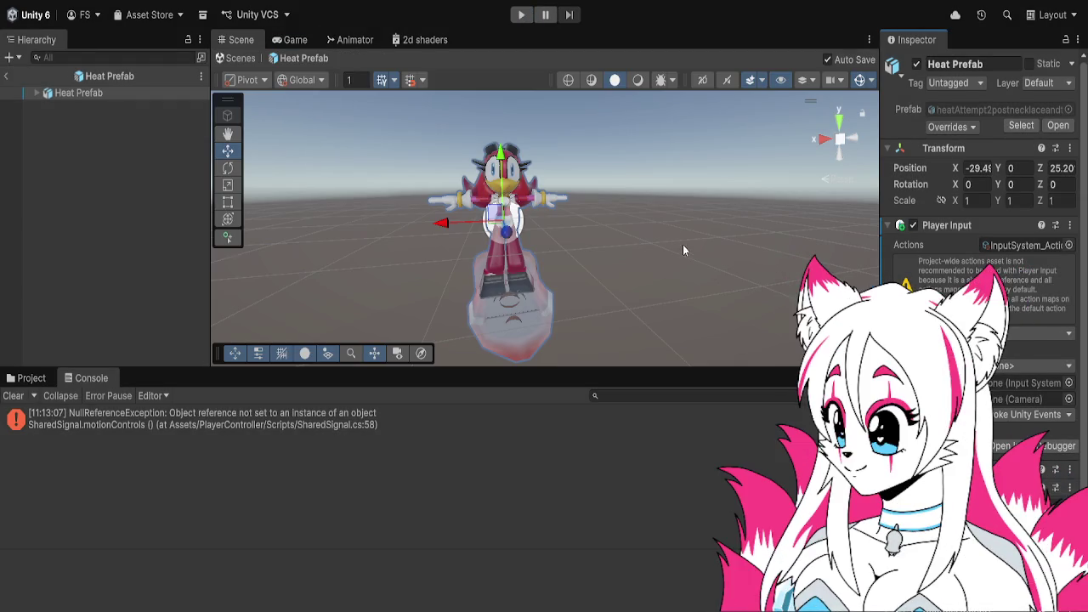
{"action": "left_click", "coordinate": [6, 76]}
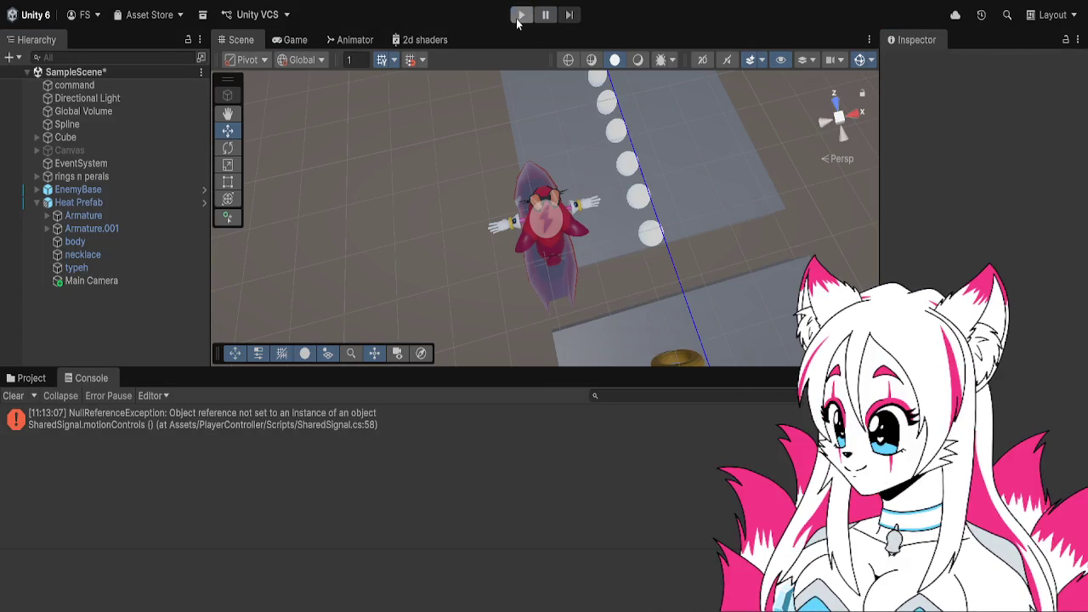
- Play SampleScene and view the running track from directly above in the Scene view
{"action": "left_click", "coordinate": [517, 19]}
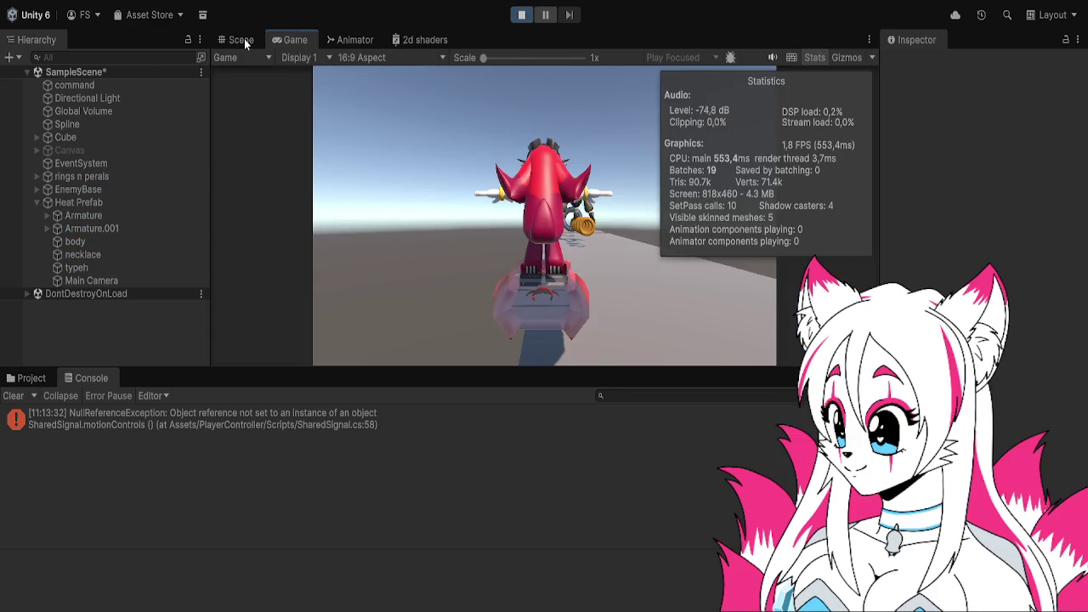
{"action": "left_click", "coordinate": [244, 40]}
{"action": "scroll", "coordinate": [548, 185], "scroll_direction": "down", "scroll_amount": 5}
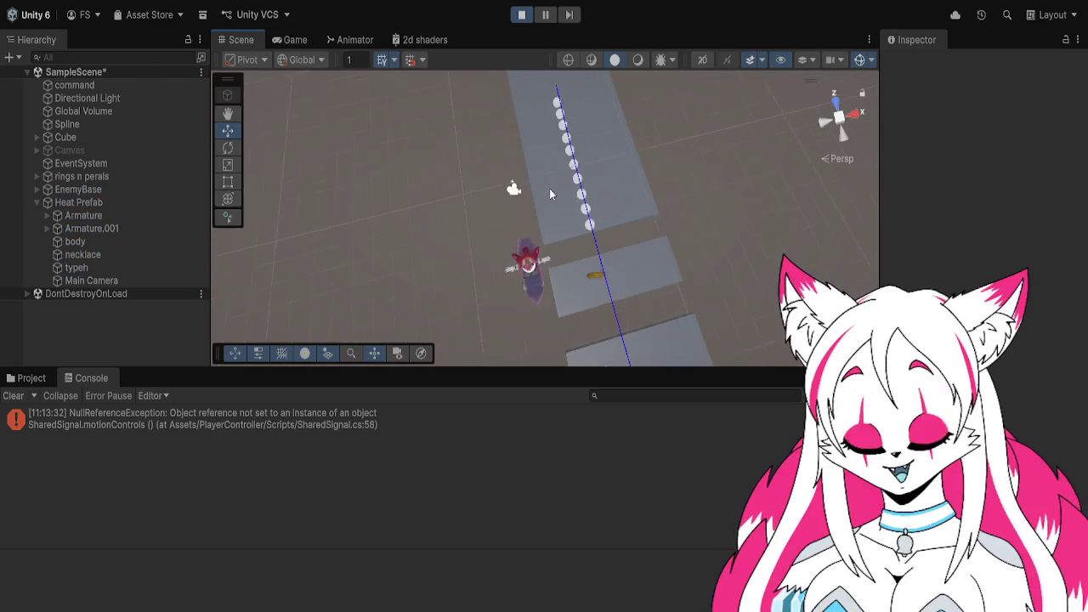
{"action": "scroll", "coordinate": [549, 193], "scroll_direction": "down", "scroll_amount": 5}
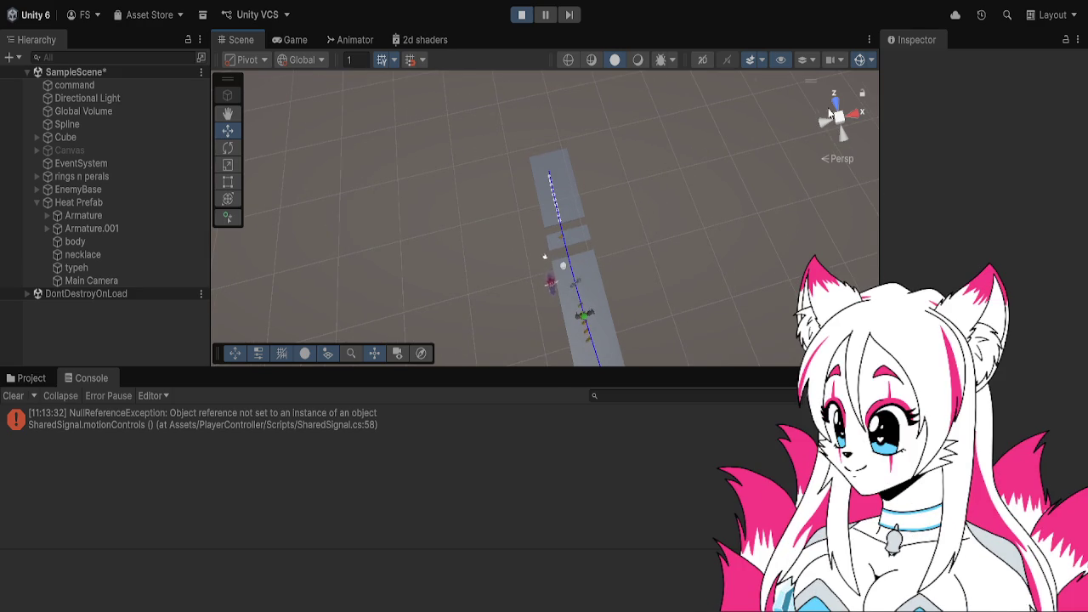
{"action": "left_click", "coordinate": [838, 100]}
{"action": "left_click", "coordinate": [838, 104]}
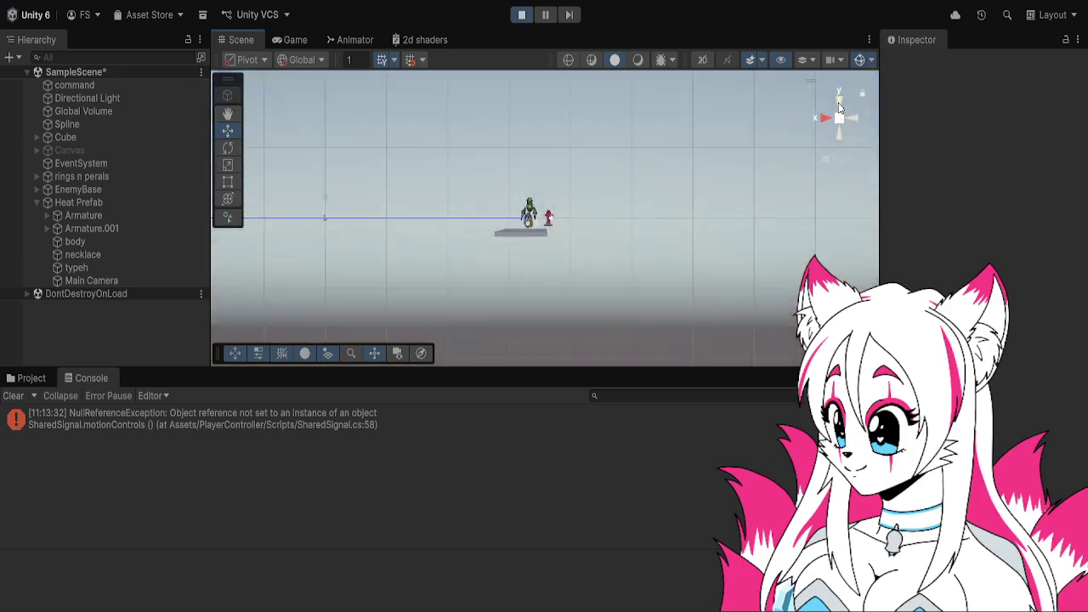
{"action": "left_click", "coordinate": [840, 105]}
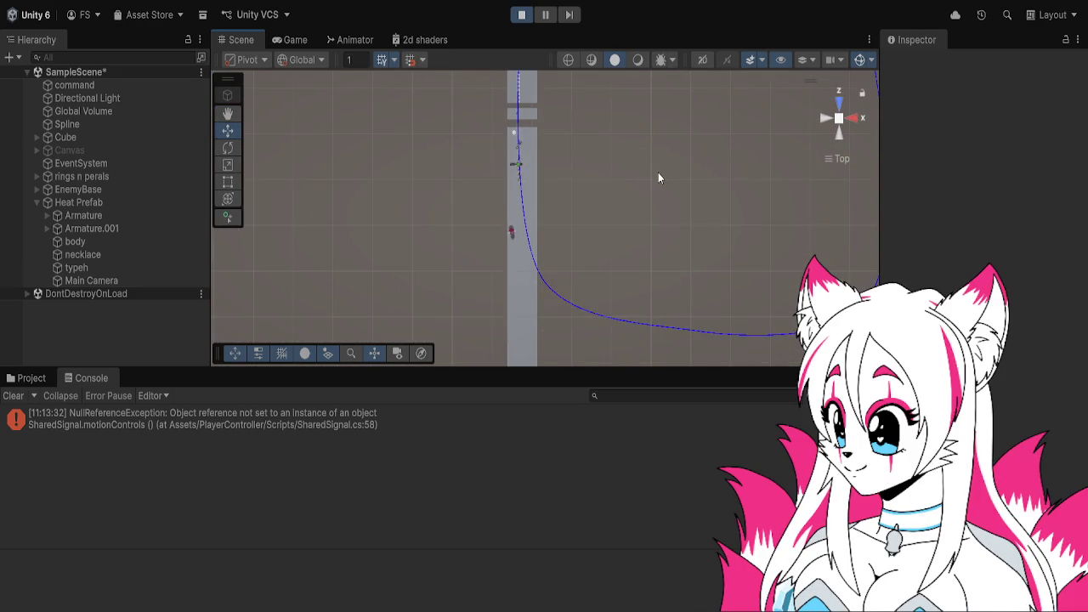
{"action": "scroll", "coordinate": [627, 127], "scroll_direction": "up", "scroll_amount": 5}
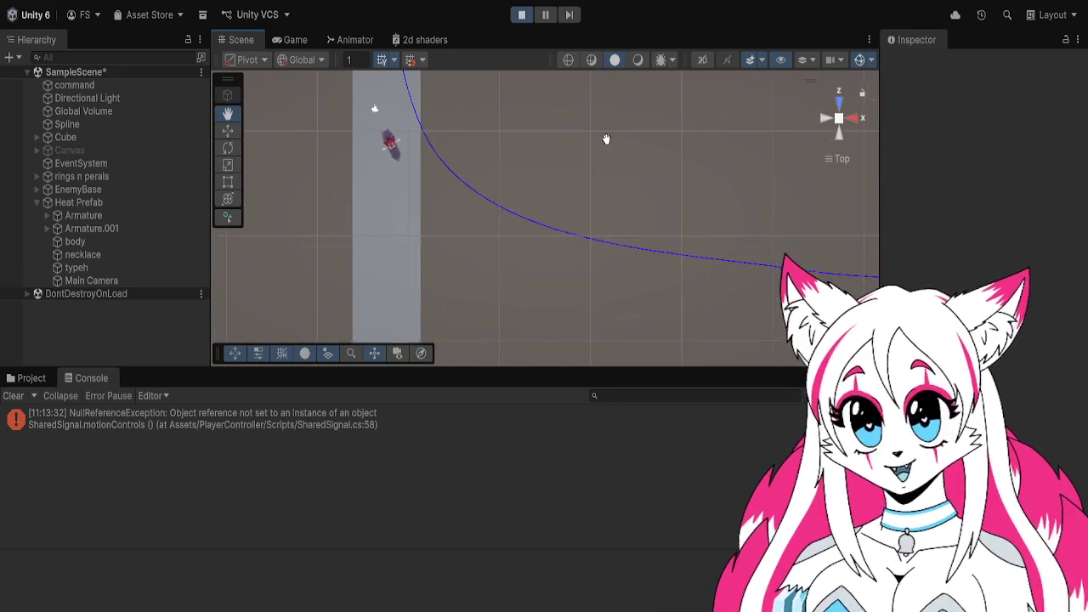
- Pan along the curving spline to follow Heat riding the rail
{"action": "mouse_move", "coordinate": [641, 187]}
{"action": "left_mouse_down"}
{"action": "mouse_move", "coordinate": [563, 141]}
{"action": "mouse_move", "coordinate": [497, 132]}
{"action": "left_mouse_up"}
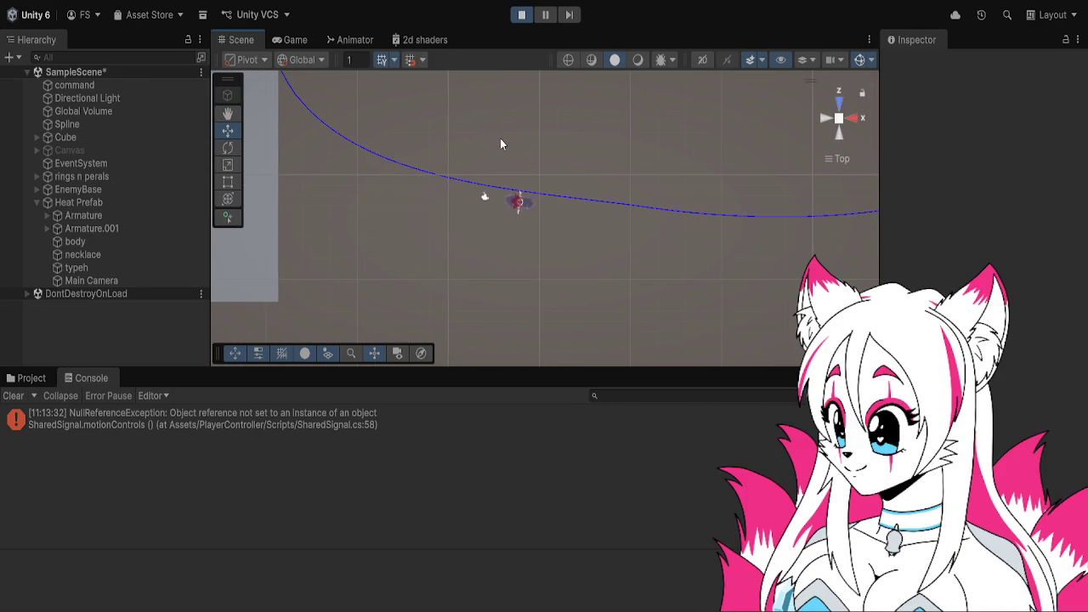
{"action": "mouse_move", "coordinate": [660, 180]}
{"action": "left_mouse_down"}
{"action": "mouse_move", "coordinate": [575, 162]}
{"action": "mouse_move", "coordinate": [482, 189]}
{"action": "left_mouse_up"}
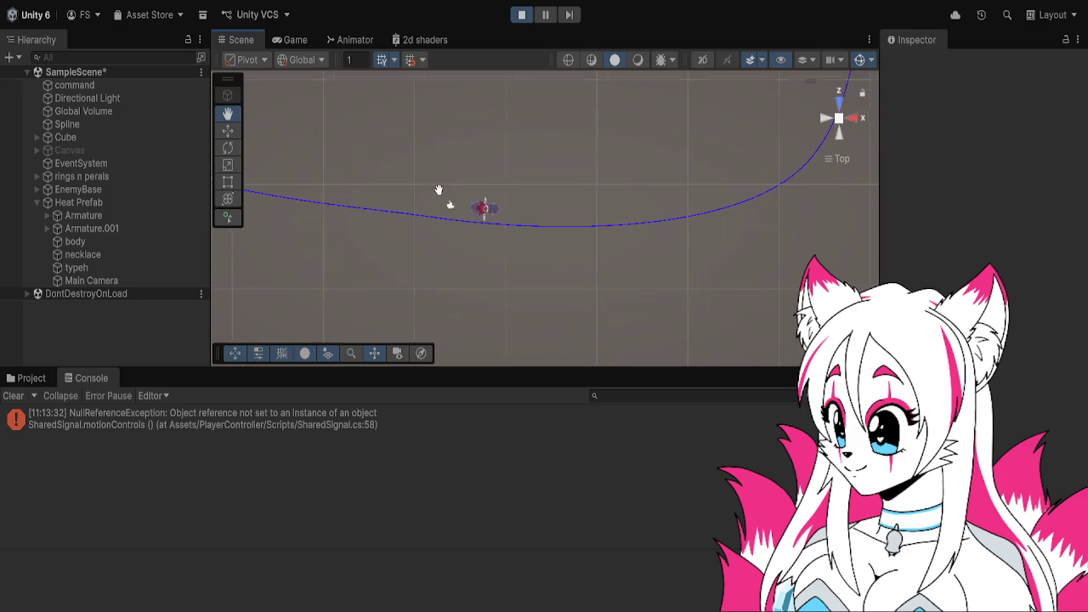
{"action": "mouse_move", "coordinate": [650, 211]}
{"action": "left_mouse_down"}
{"action": "mouse_move", "coordinate": [526, 224]}
{"action": "mouse_move", "coordinate": [438, 253]}
{"action": "mouse_move", "coordinate": [401, 299]}
{"action": "left_mouse_up"}
{"action": "mouse_move", "coordinate": [597, 208]}
{"action": "left_mouse_down"}
{"action": "mouse_move", "coordinate": [594, 401]}
{"action": "mouse_move", "coordinate": [579, 306]}
{"action": "left_mouse_up"}
{"action": "scroll", "coordinate": [579, 306], "scroll_direction": "up", "scroll_amount": 3}
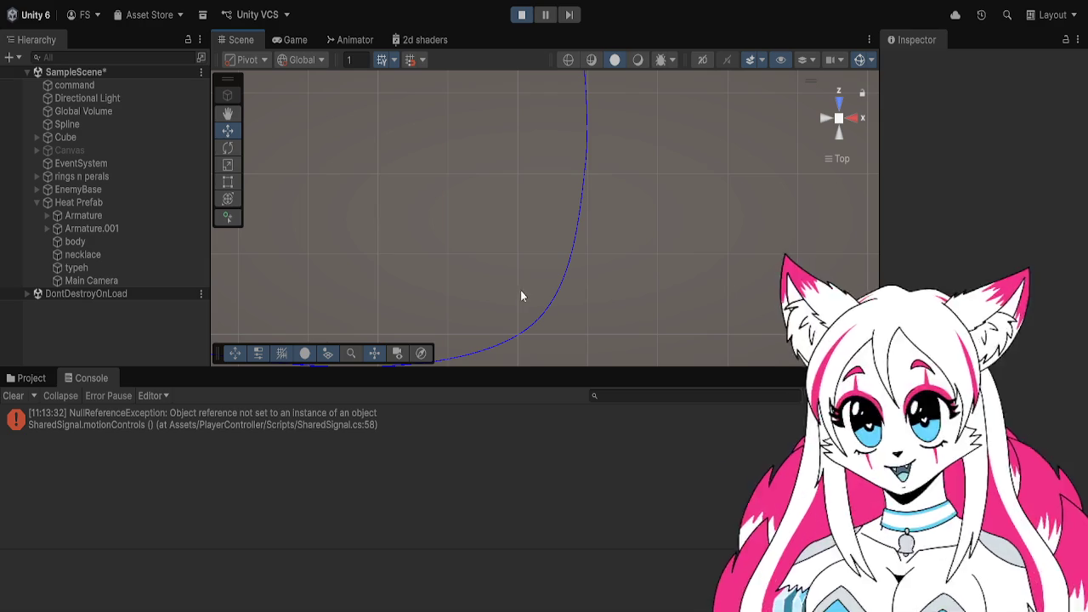
{"action": "scroll", "coordinate": [588, 257], "scroll_direction": "up", "scroll_amount": 2}
- Stop the play test and frame the Heat Prefab in the scene
{"action": "left_click", "coordinate": [521, 14]}
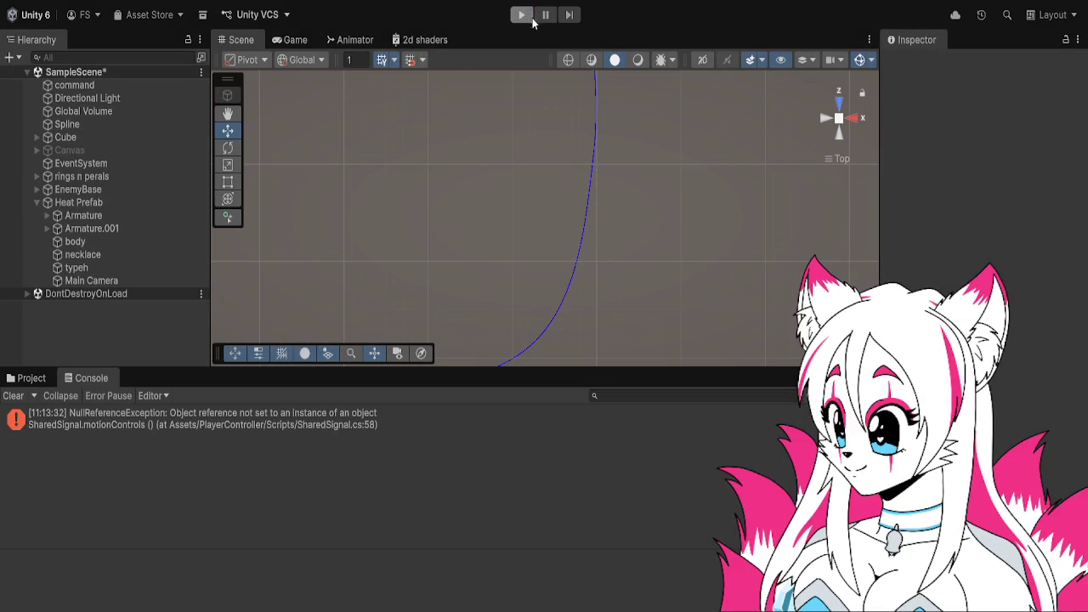
{"action": "scroll", "coordinate": [612, 169], "scroll_direction": "down", "scroll_amount": 2}
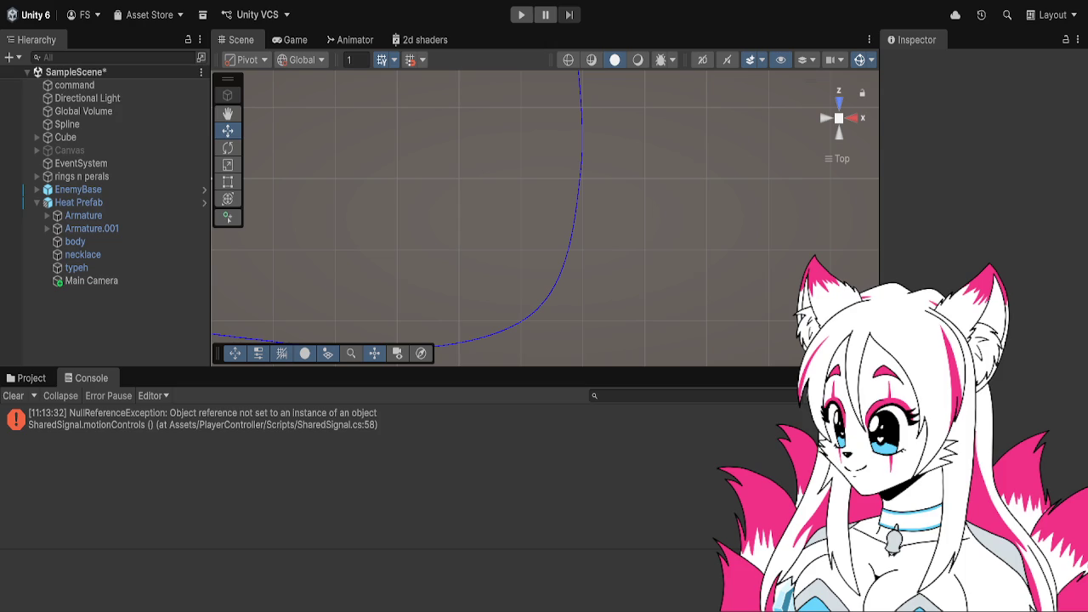
{"action": "double_click", "coordinate": [125, 202]}
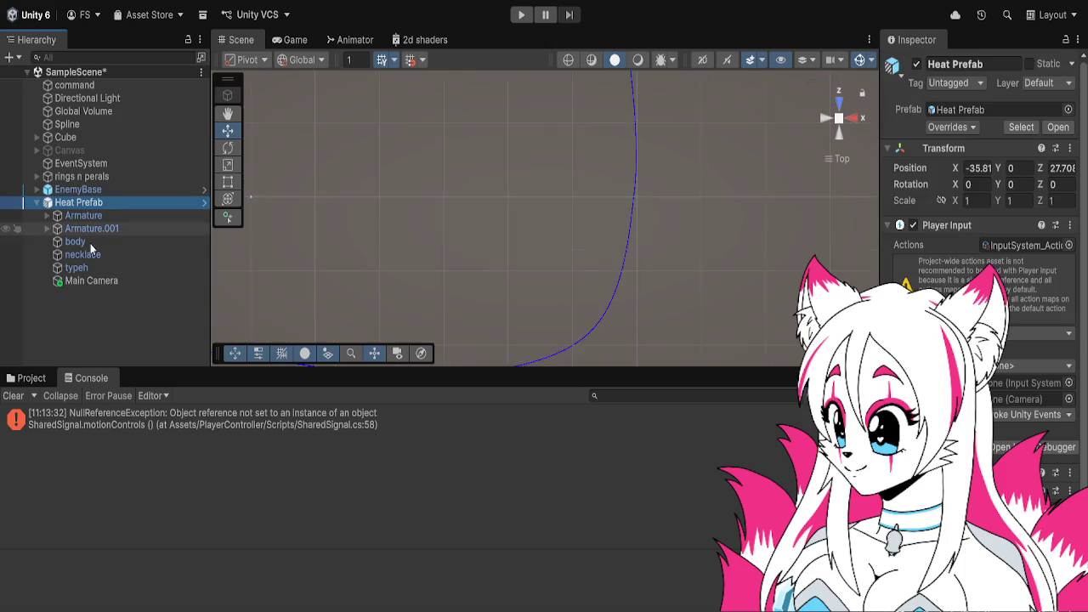
- Open the PlayerController folder, the Heat Prefab, and the PlayerController Scripts folder
{"action": "left_click", "coordinate": [31, 378]}
{"action": "left_click", "coordinate": [337, 471]}
{"action": "double_click", "coordinate": [402, 481]}
{"action": "double_click", "coordinate": [234, 459]}
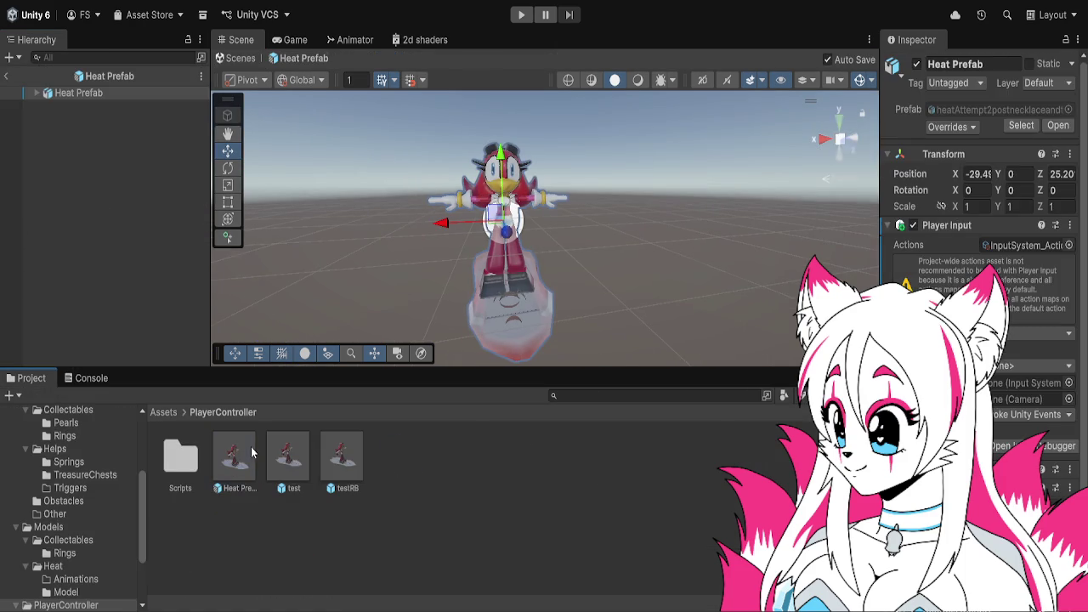
{"action": "scroll", "coordinate": [977, 170], "scroll_direction": "down", "scroll_amount": 3}
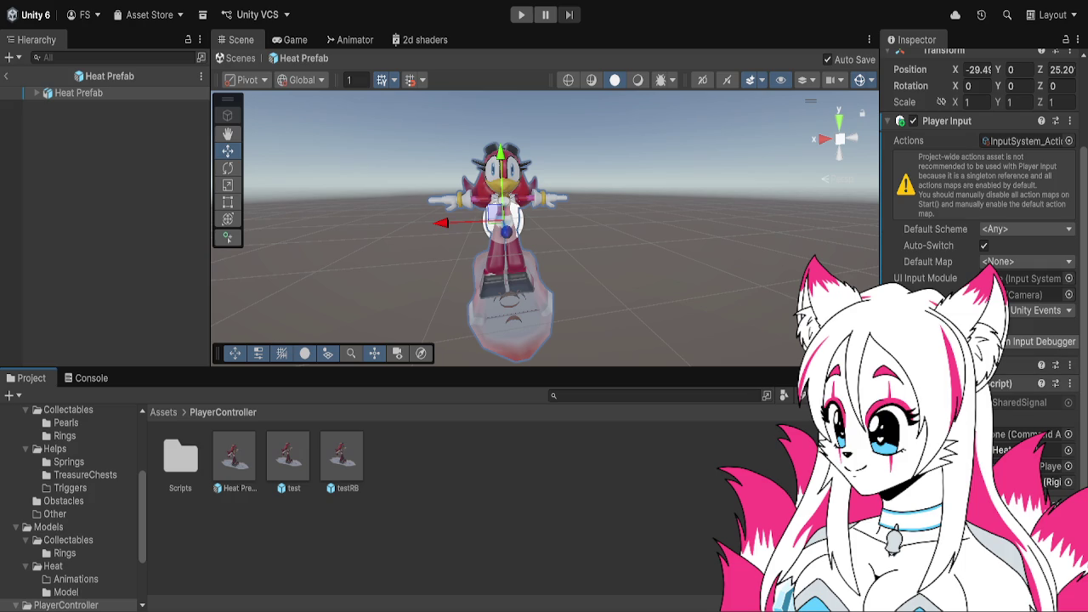
{"action": "scroll", "coordinate": [978, 170], "scroll_direction": "up", "scroll_amount": 3}
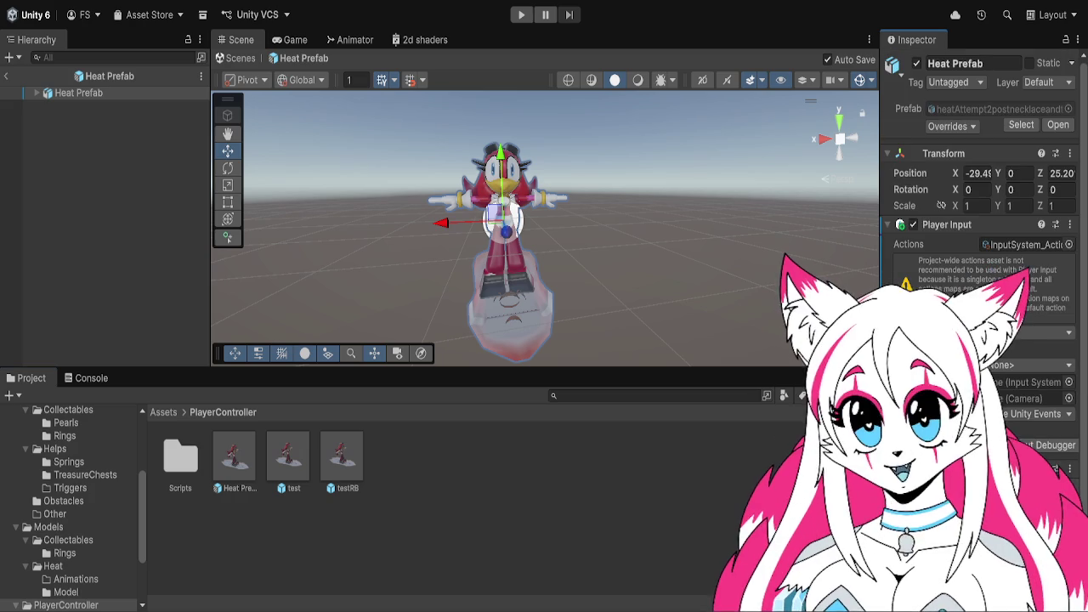
{"action": "double_click", "coordinate": [182, 457]}
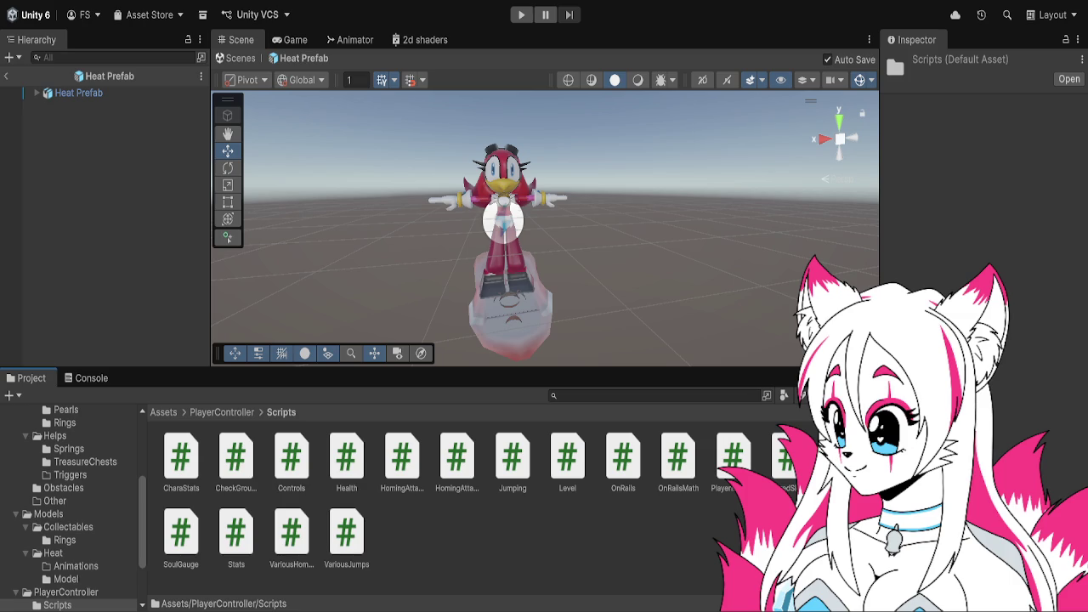
- Expand the Heat Prefab, select its root, and collapse its Player Input component
{"action": "left_click", "coordinate": [34, 96]}
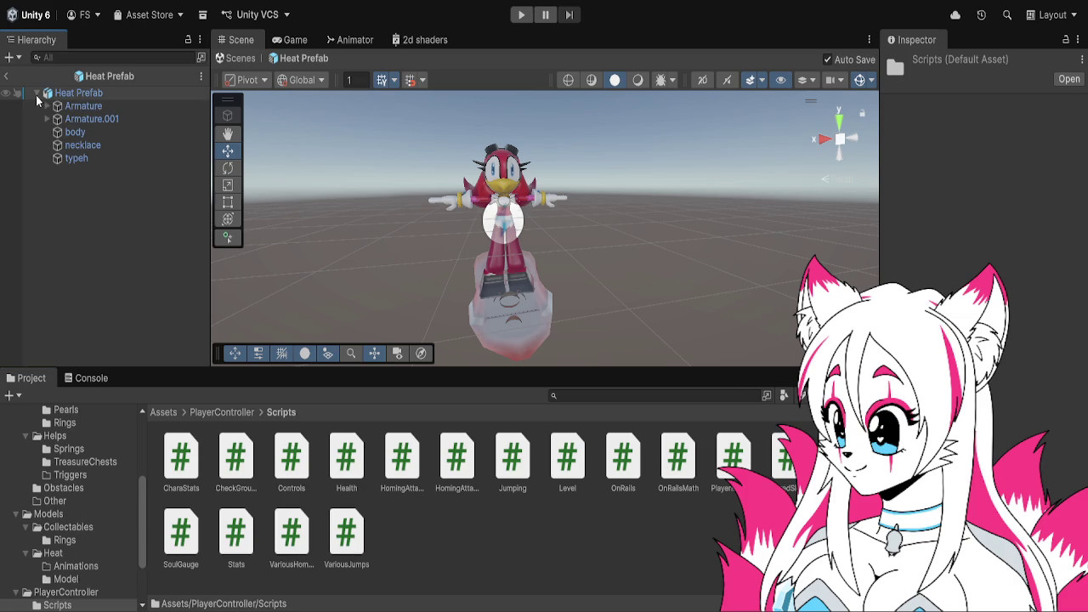
{"action": "left_click", "coordinate": [51, 95]}
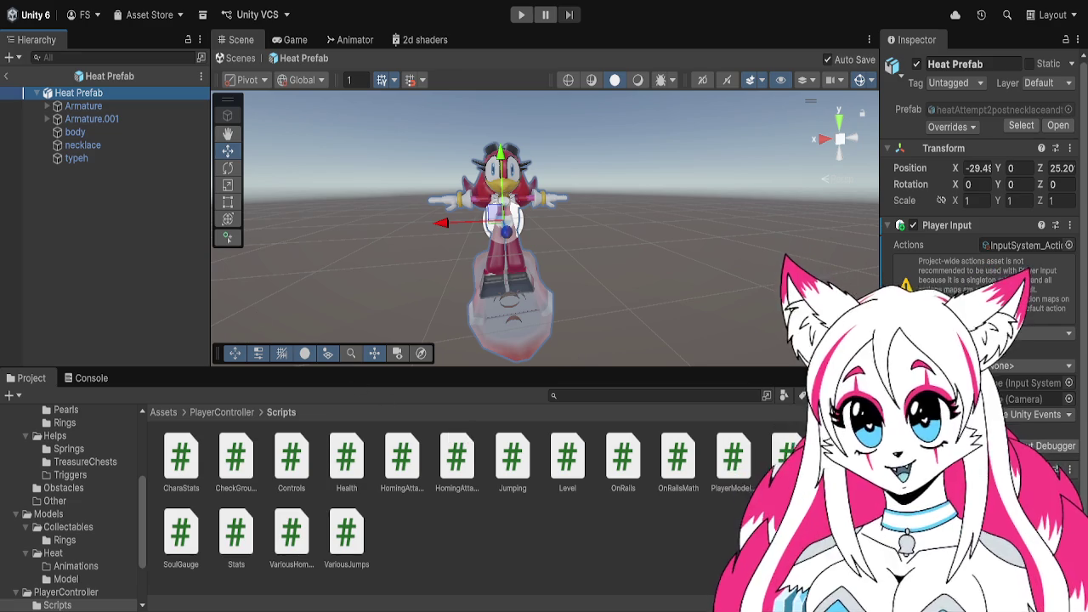
{"action": "scroll", "coordinate": [977, 255], "scroll_direction": "down", "scroll_amount": 3}
{"action": "left_click", "coordinate": [887, 226]}
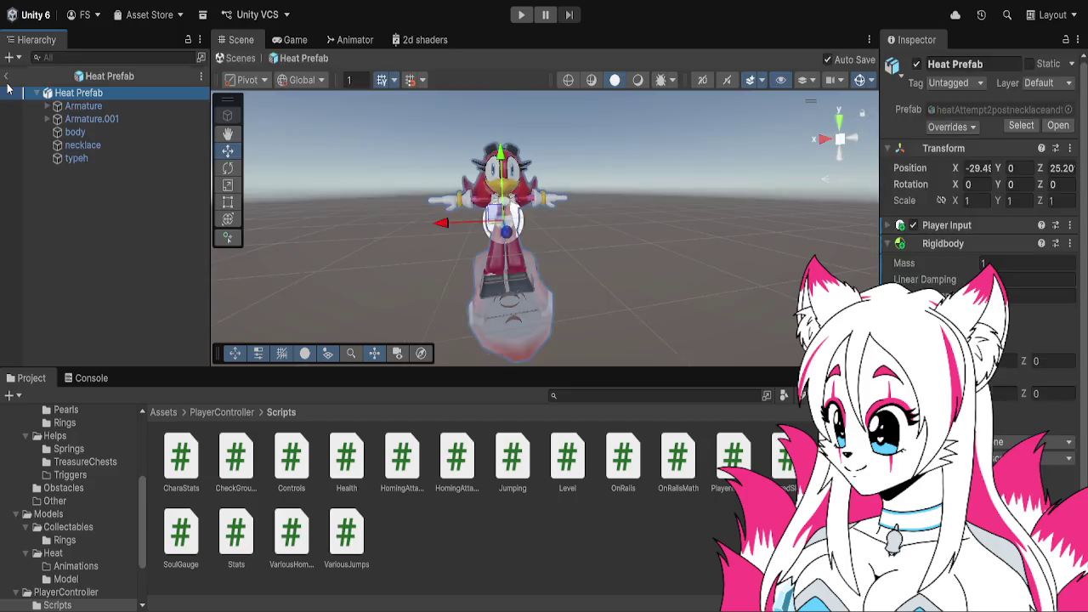
- Back in the scene, select the Heat Prefab instance and collapse Rigidbody to reveal its scripts
{"action": "left_click", "coordinate": [7, 76]}
{"action": "left_click", "coordinate": [80, 202]}
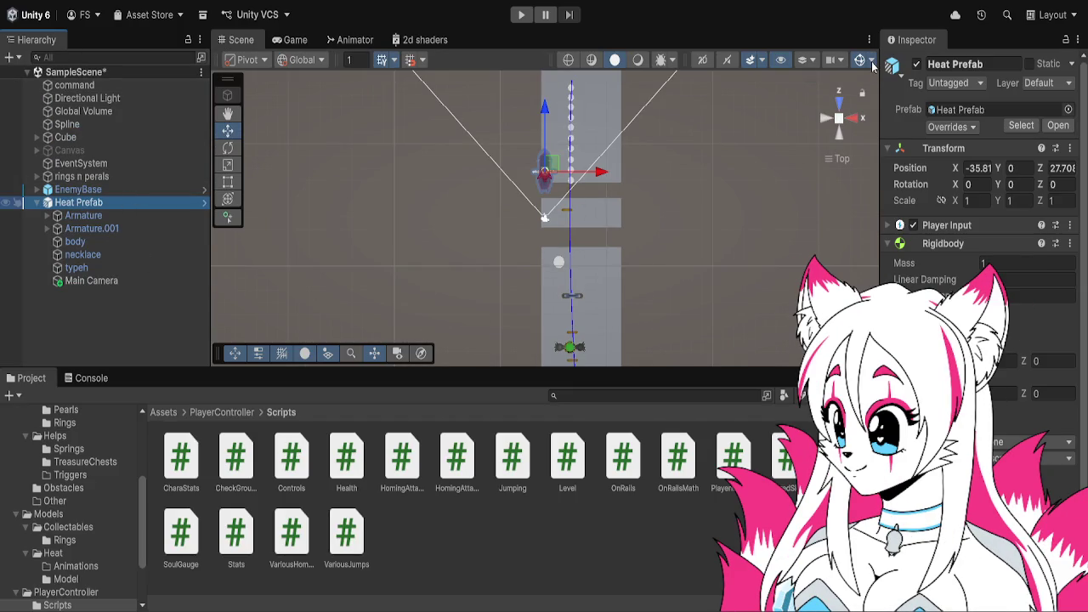
{"action": "left_click", "coordinate": [904, 70]}
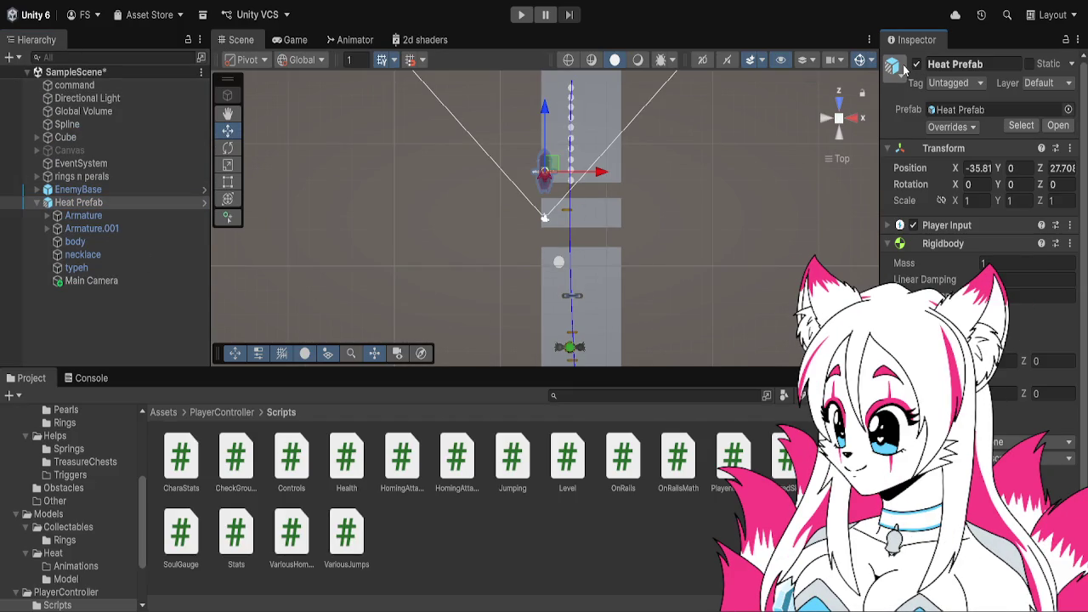
{"action": "scroll", "coordinate": [922, 212], "scroll_direction": "down", "scroll_amount": 1}
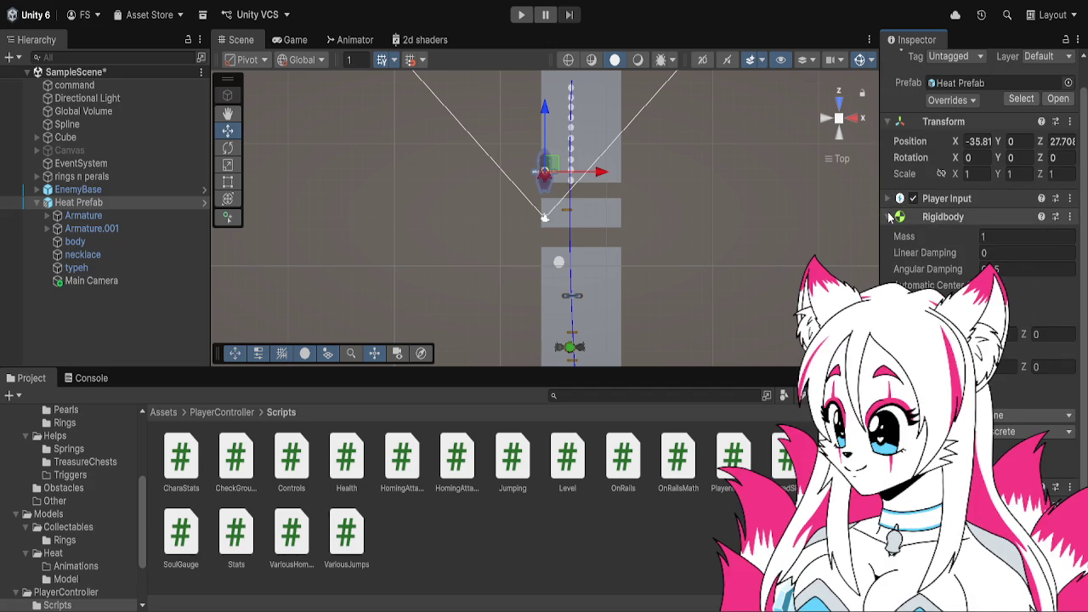
{"action": "left_click", "coordinate": [889, 217]}
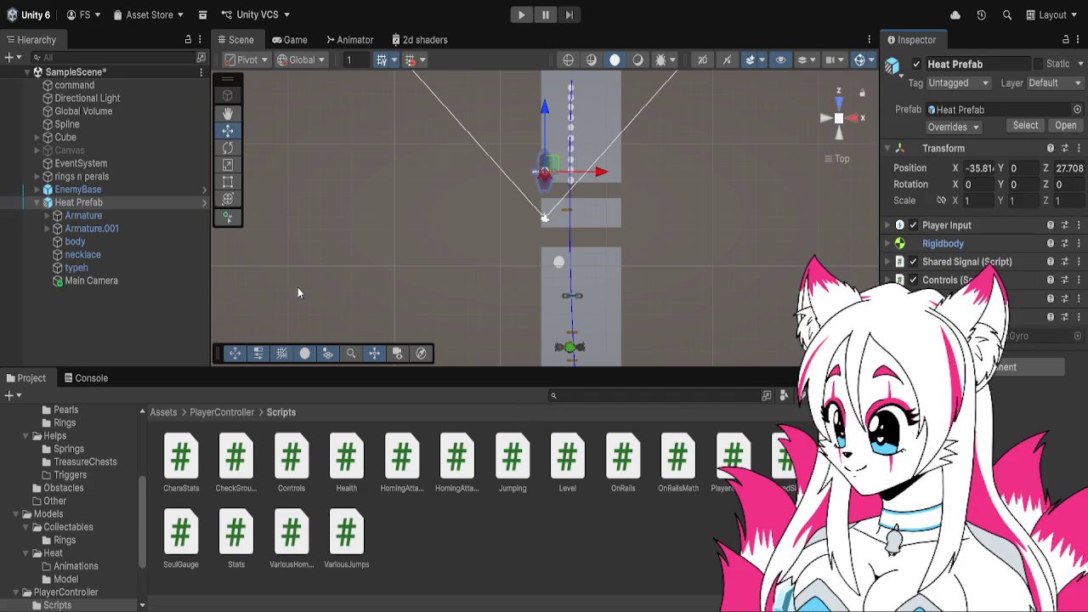
- Check the remaining console error, then reopen Heat Prefab from the PlayerController folder
{"action": "left_click", "coordinate": [100, 382]}
{"action": "left_click", "coordinate": [32, 378]}
{"action": "left_click", "coordinate": [225, 412]}
{"action": "double_click", "coordinate": [247, 457]}
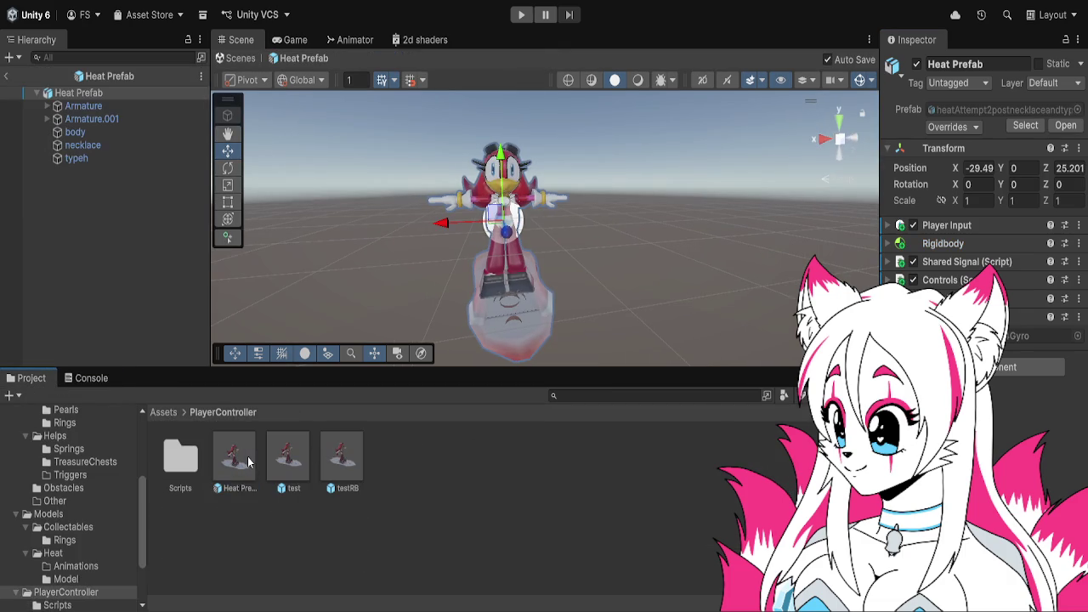
- Inspect the necklace and typeh parts, reselect the Heat Prefab root, and start Play mode
{"action": "left_click", "coordinate": [115, 146]}
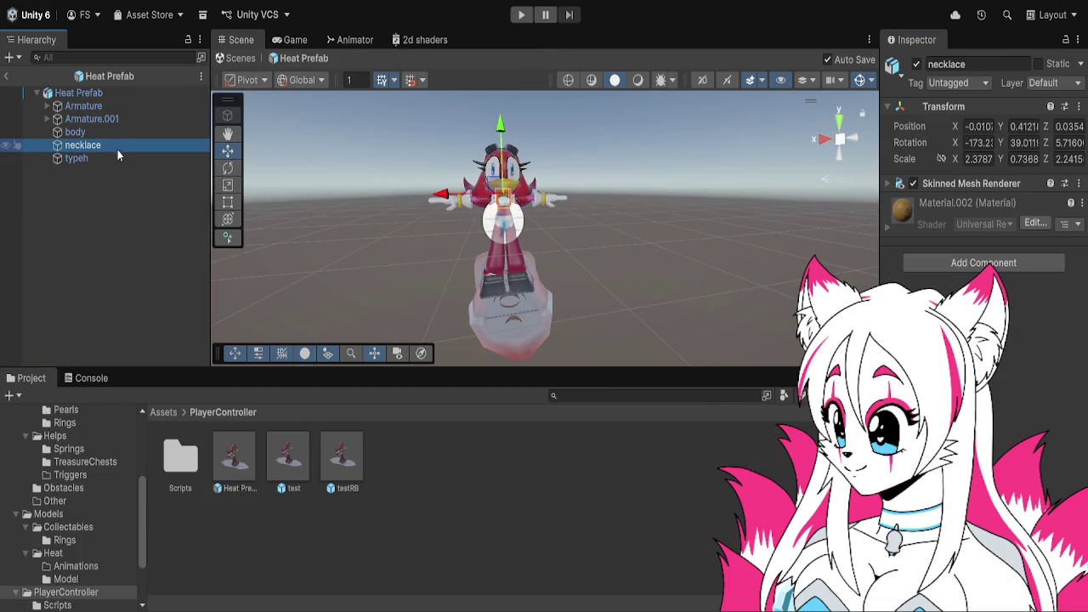
{"action": "left_click", "coordinate": [118, 153]}
{"action": "left_click", "coordinate": [124, 97]}
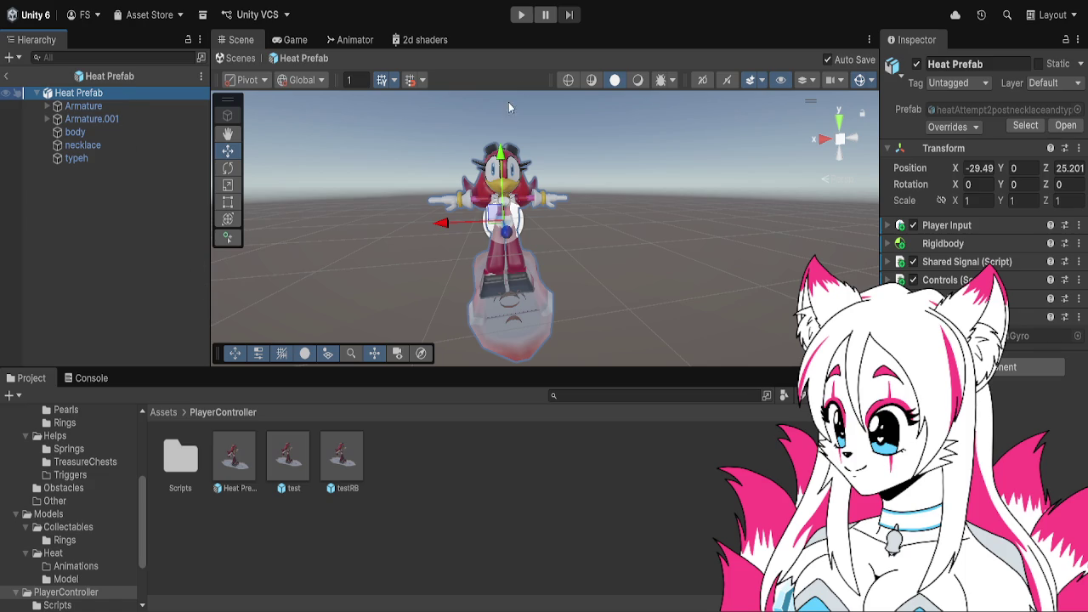
{"action": "left_click", "coordinate": [521, 15]}
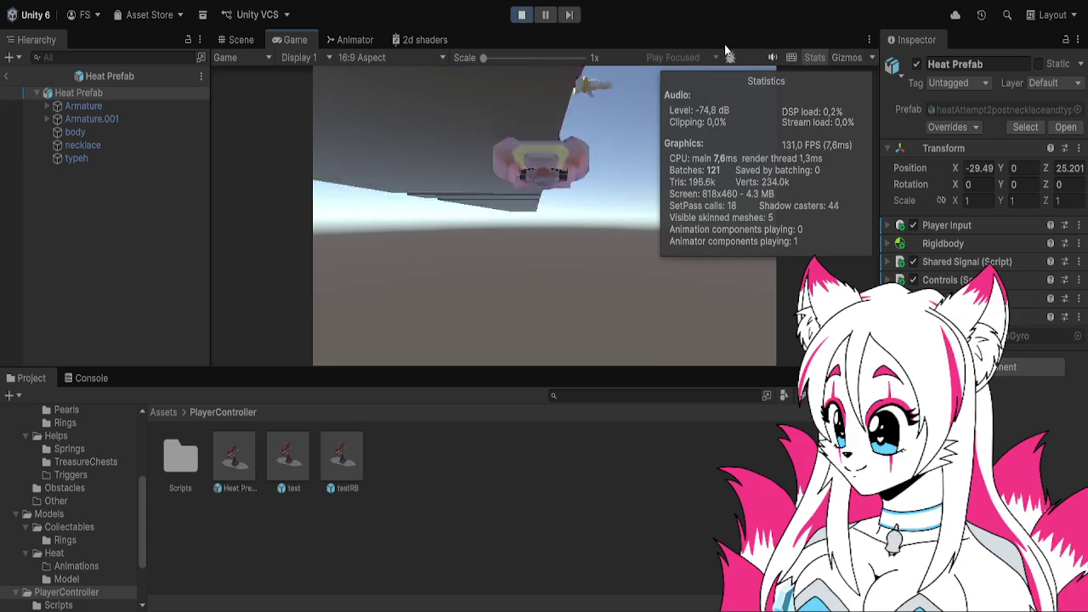
- Stop the test, return to SampleScene, and select Armature and Main Camera to check the follow setup
{"action": "left_click", "coordinate": [521, 15]}
{"action": "left_click", "coordinate": [6, 76]}
{"action": "left_click", "coordinate": [94, 218]}
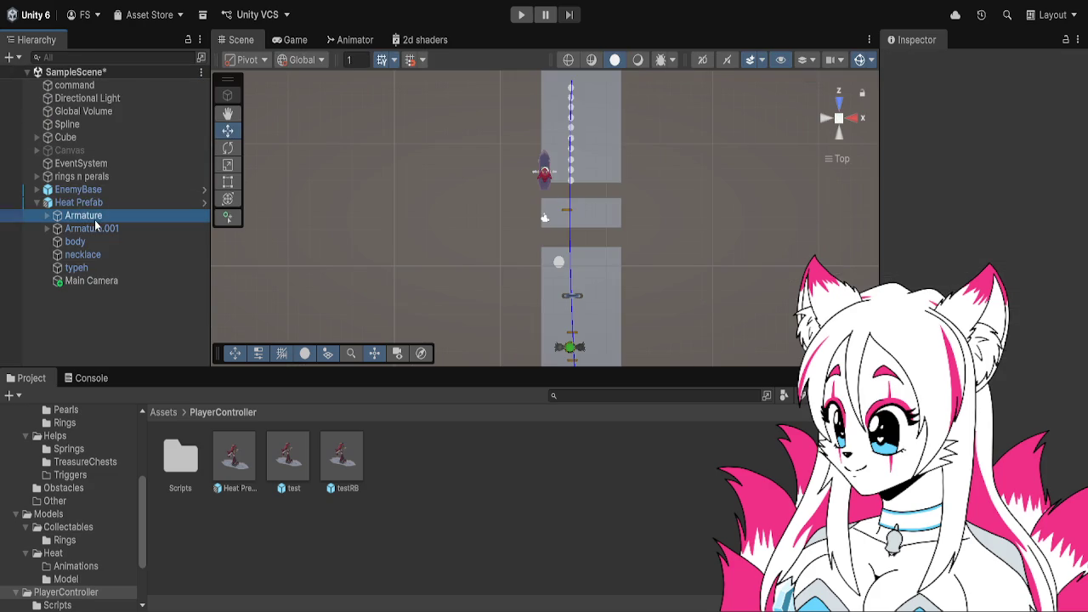
{"action": "left_click", "coordinate": [104, 281]}
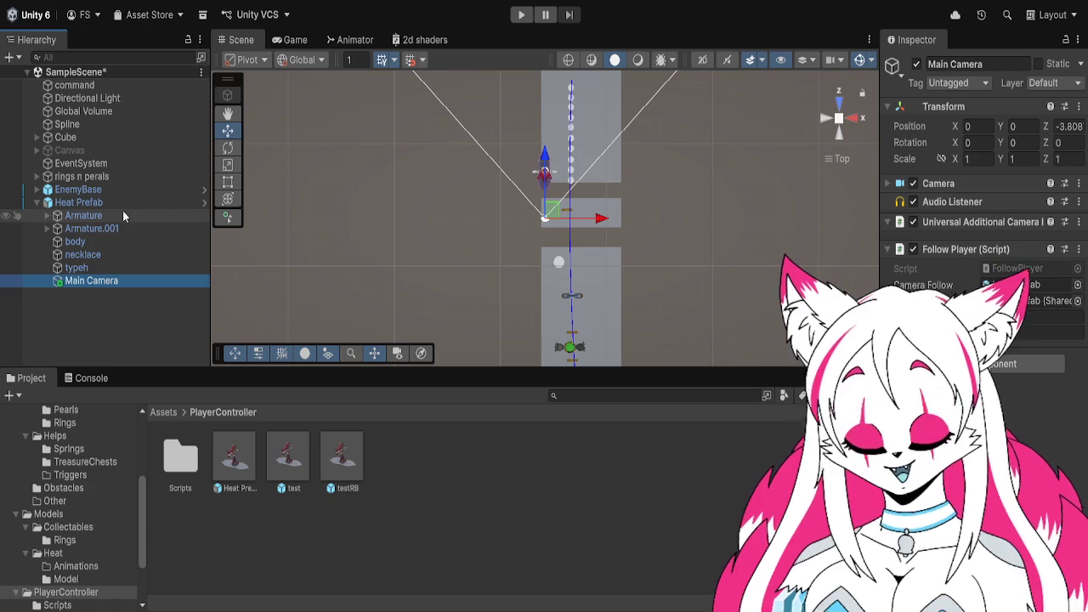
- Reselect Armature and the Heat Prefab instance, then open Heat Prefab for editing
{"action": "left_click", "coordinate": [123, 215]}
{"action": "left_click", "coordinate": [122, 204]}
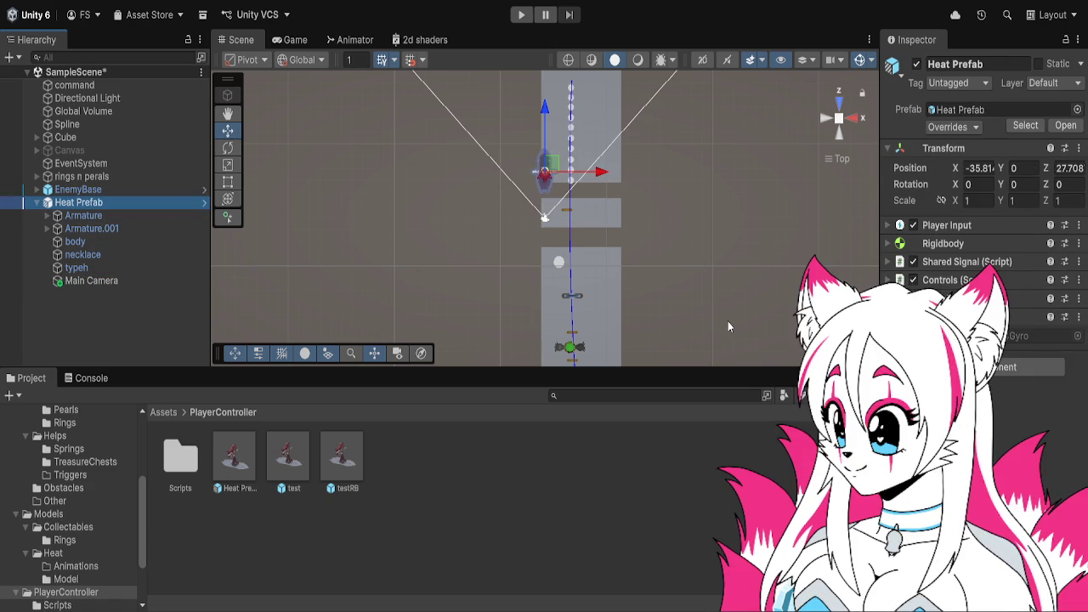
{"action": "double_click", "coordinate": [259, 459]}
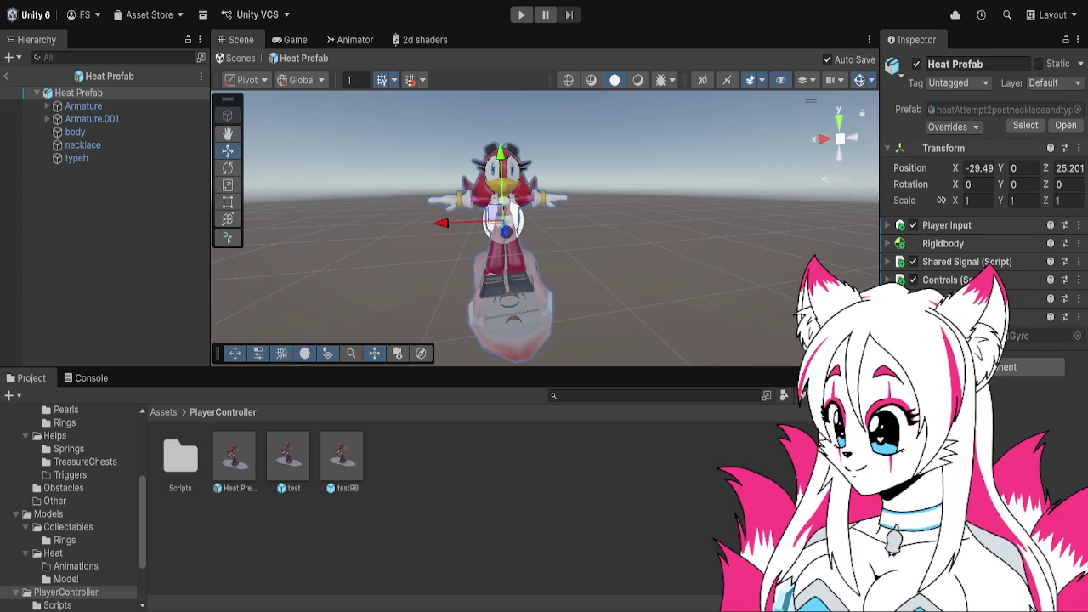
- Add a collider to Heat Prefab, set Position X and Z to 0, and start a play test
{"action": "key", "text": "Return"}
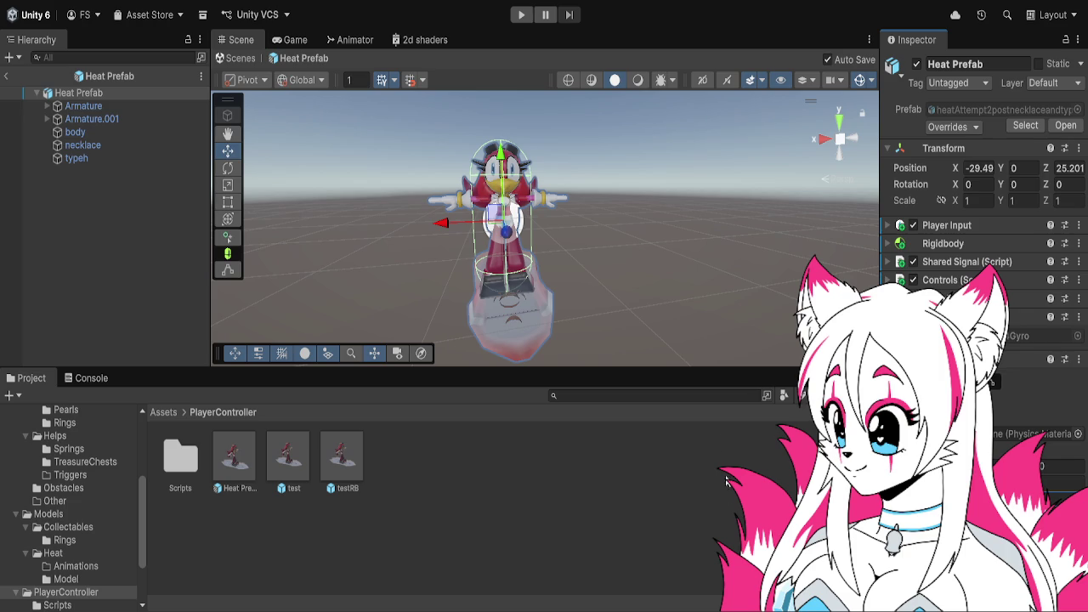
{"action": "key", "text": "Return"}
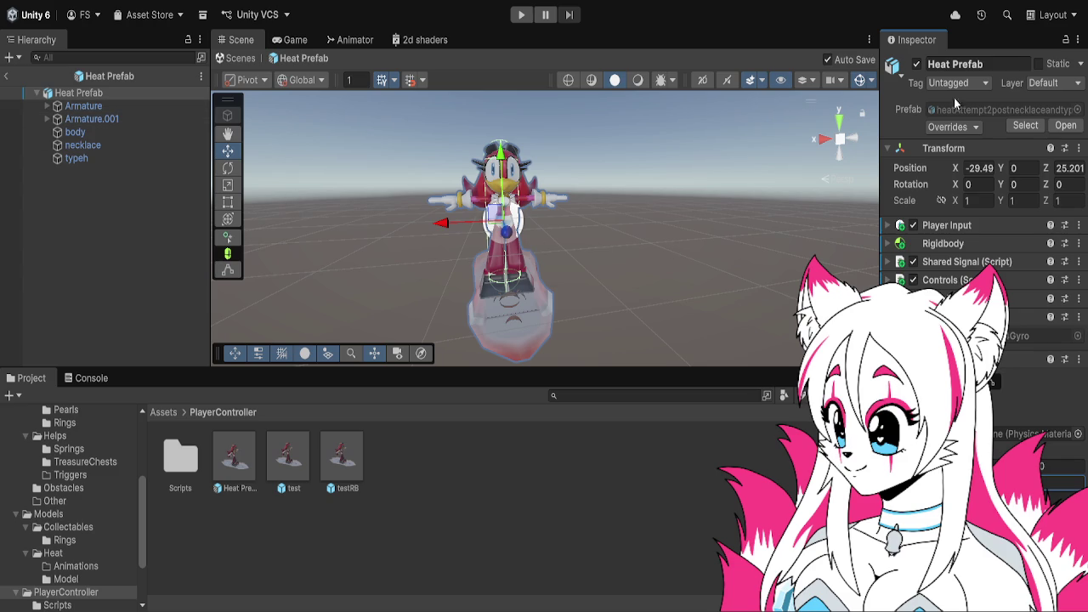
{"action": "left_click", "coordinate": [978, 168]}
{"action": "type", "text": "0"}
{"action": "key", "text": "Tab"}
{"action": "key", "text": "Tab"}
{"action": "type", "text": "0"}
{"action": "double_click", "coordinate": [175, 91]}
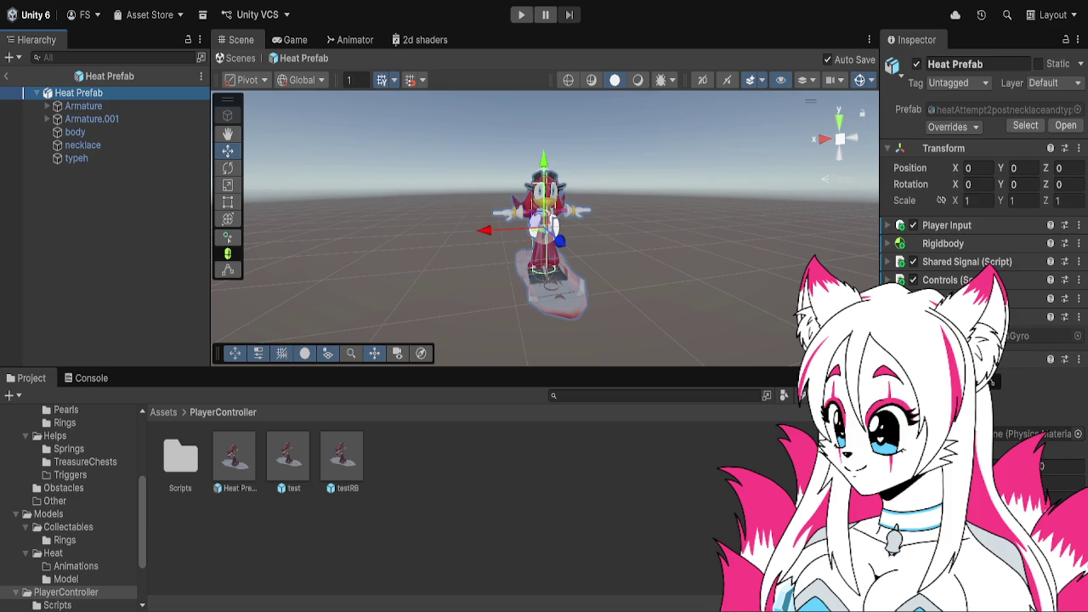
{"action": "key", "text": "ctrl+p"}
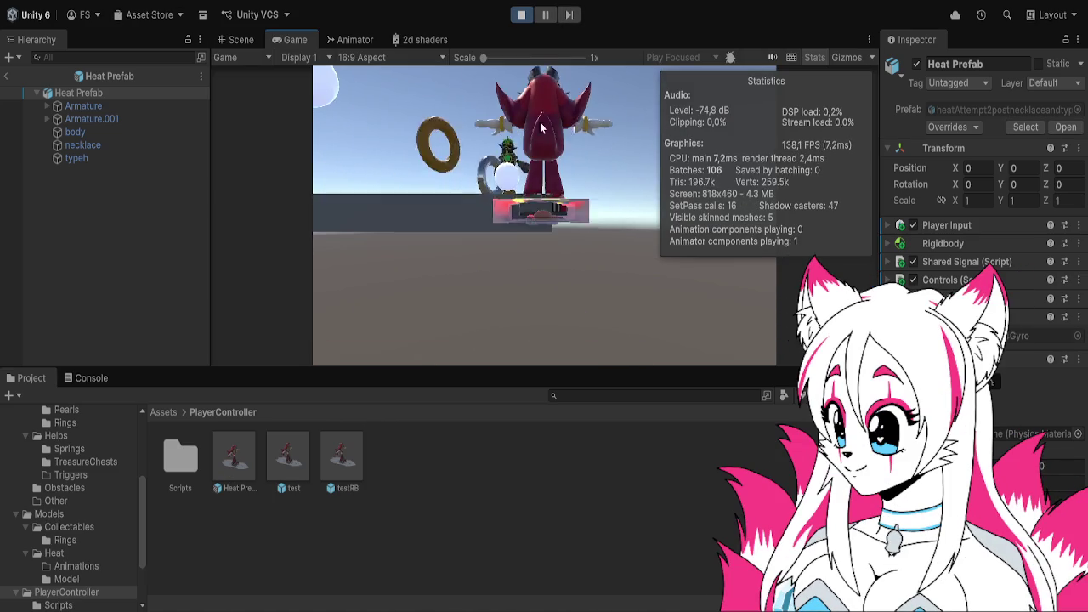
- Stop play, expand the Player Input settings, then run, stop, and restart play-mode tests
{"action": "left_click", "coordinate": [525, 15]}
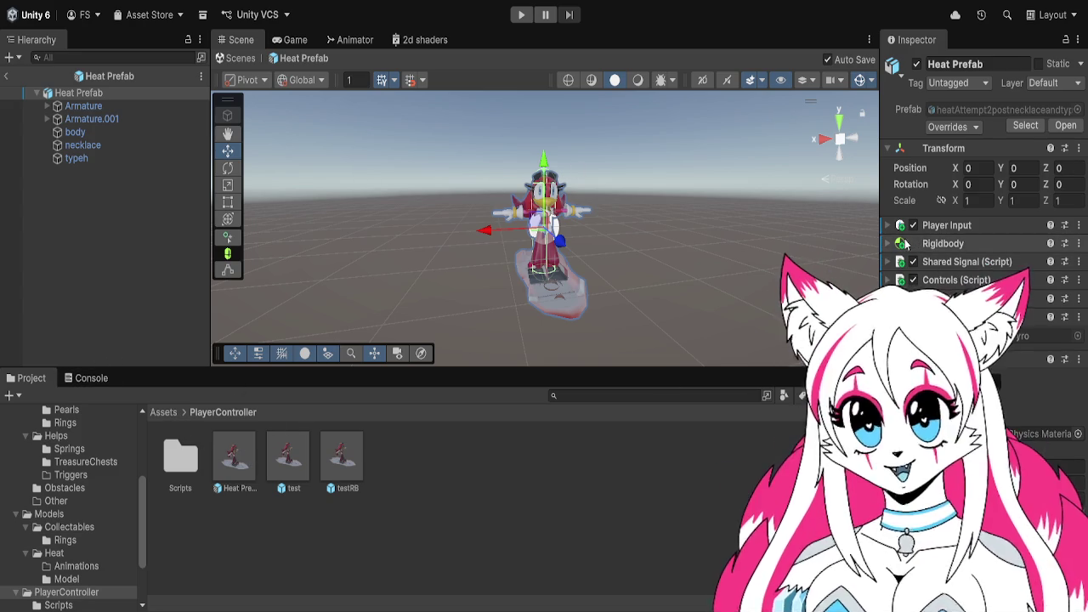
{"action": "left_click", "coordinate": [935, 225]}
{"action": "scroll", "coordinate": [977, 255], "scroll_direction": "down", "scroll_amount": 2}
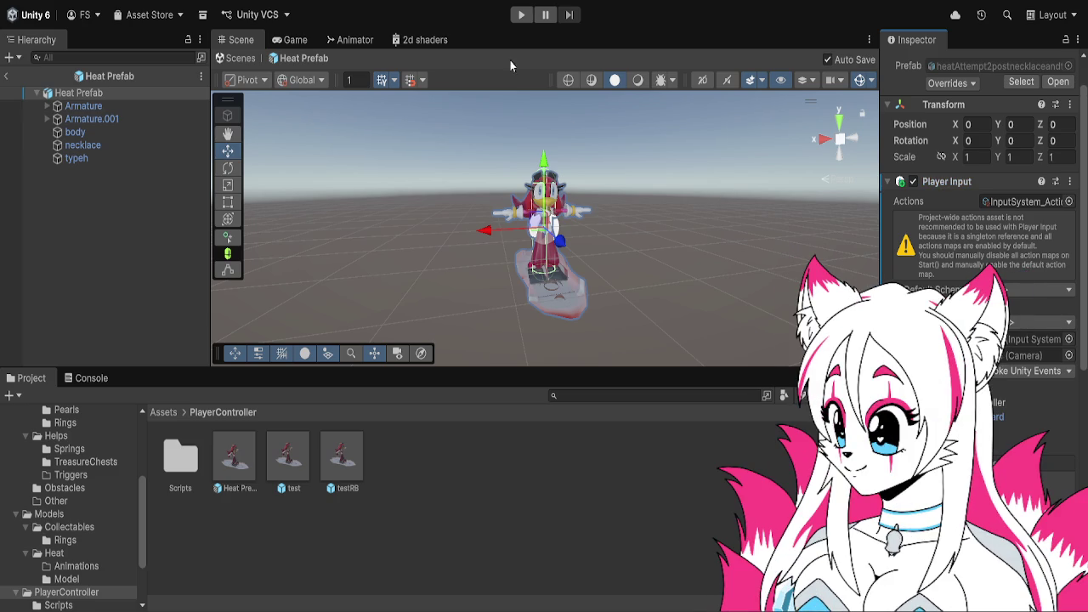
{"action": "left_click", "coordinate": [523, 13]}
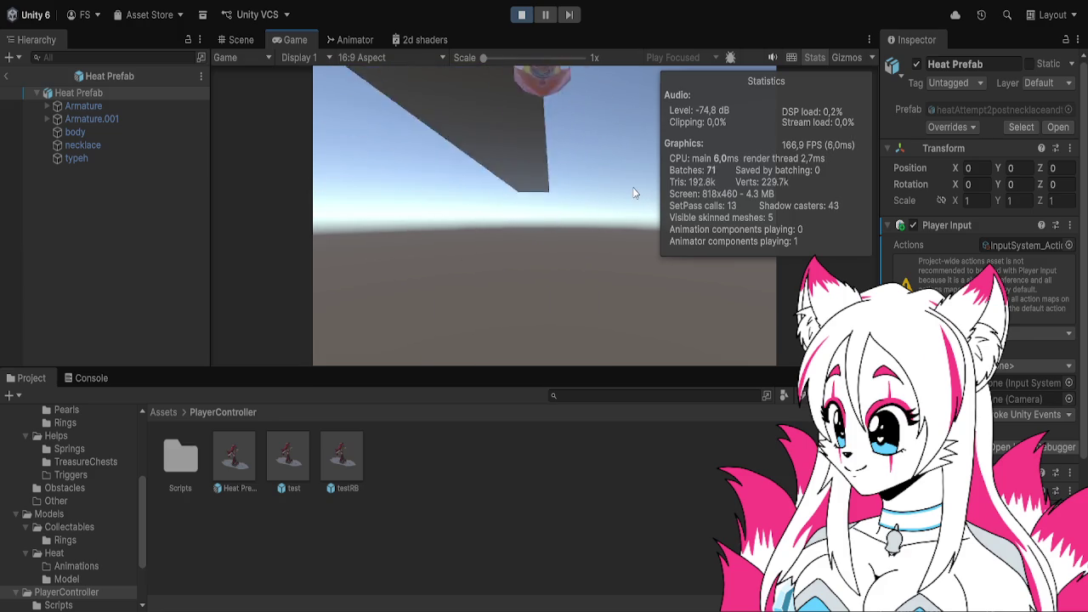
{"action": "key", "text": "ctrl+p"}
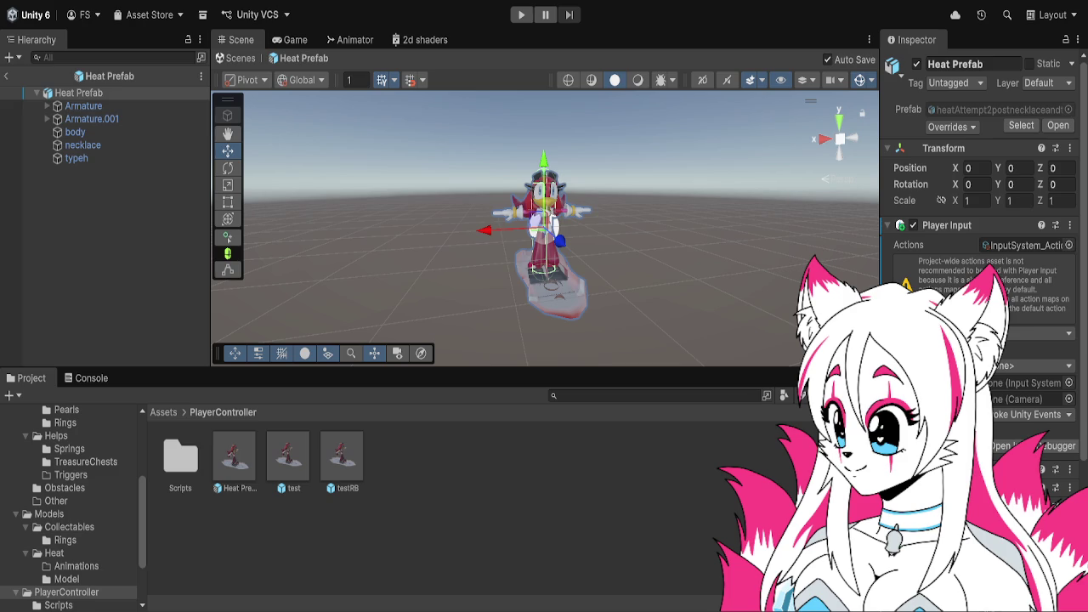
{"action": "left_click", "coordinate": [520, 14]}
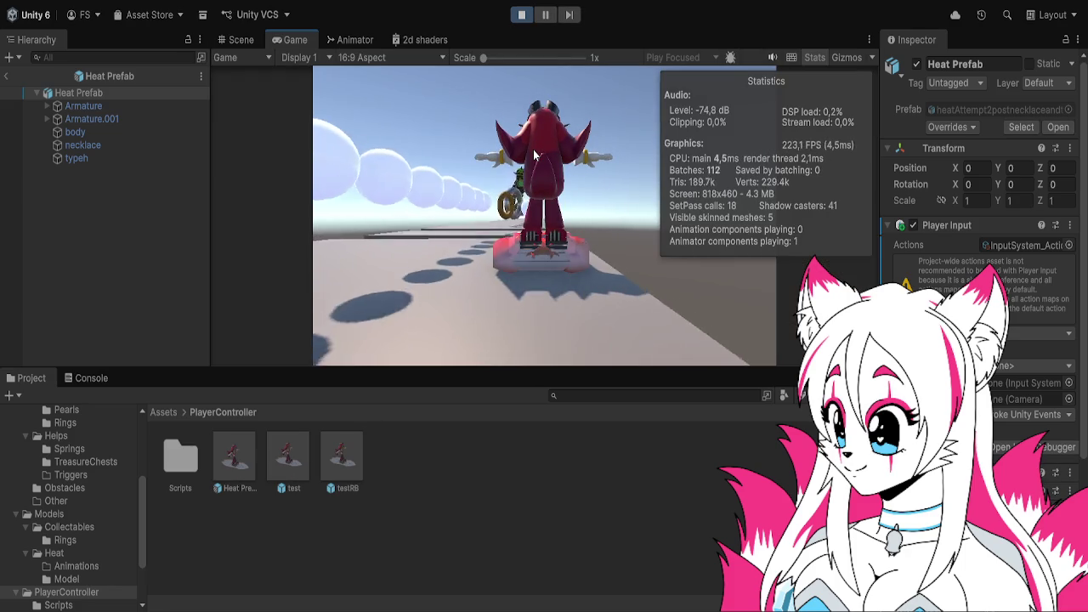
{"action": "key", "text": "w"}
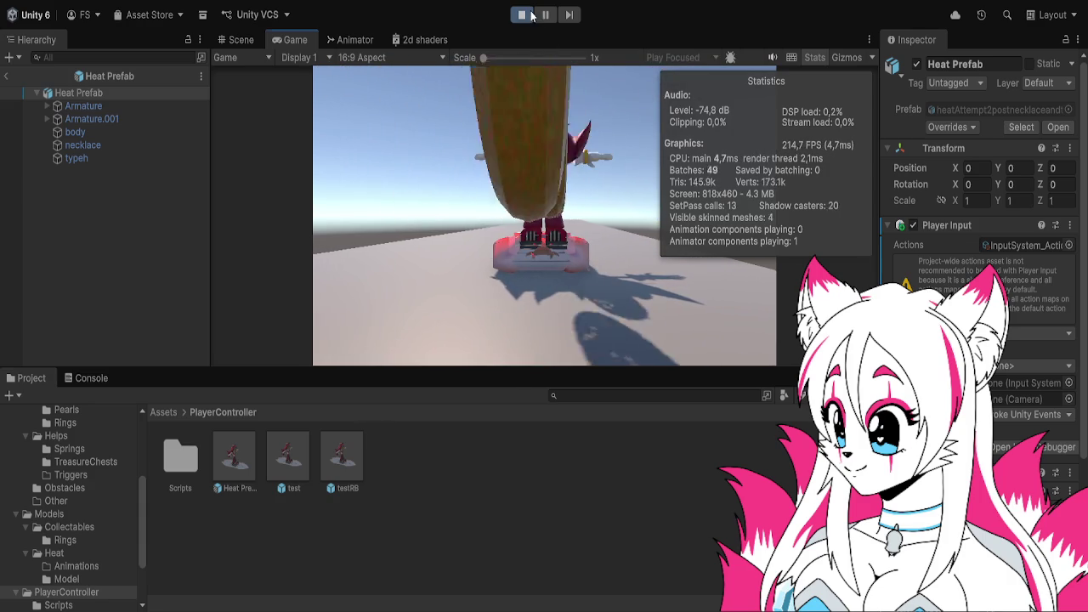
{"action": "key", "text": "ctrl+p"}
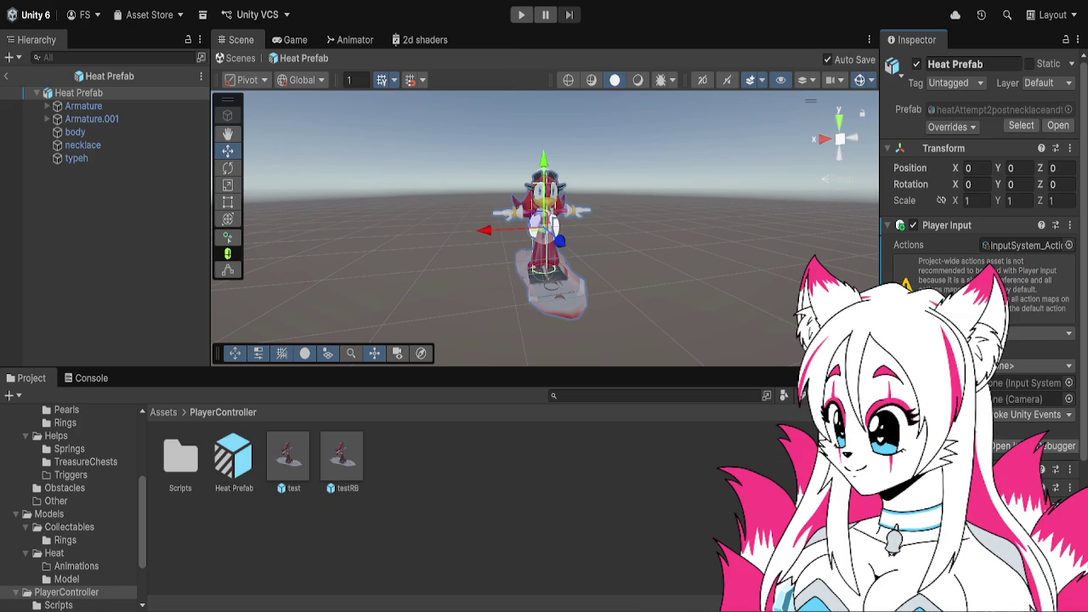
- Collapse the Player Input, Gyro, Controls and Shared Signal components, then add a child Cube under Heat Prefab
{"action": "left_click", "coordinate": [887, 226]}
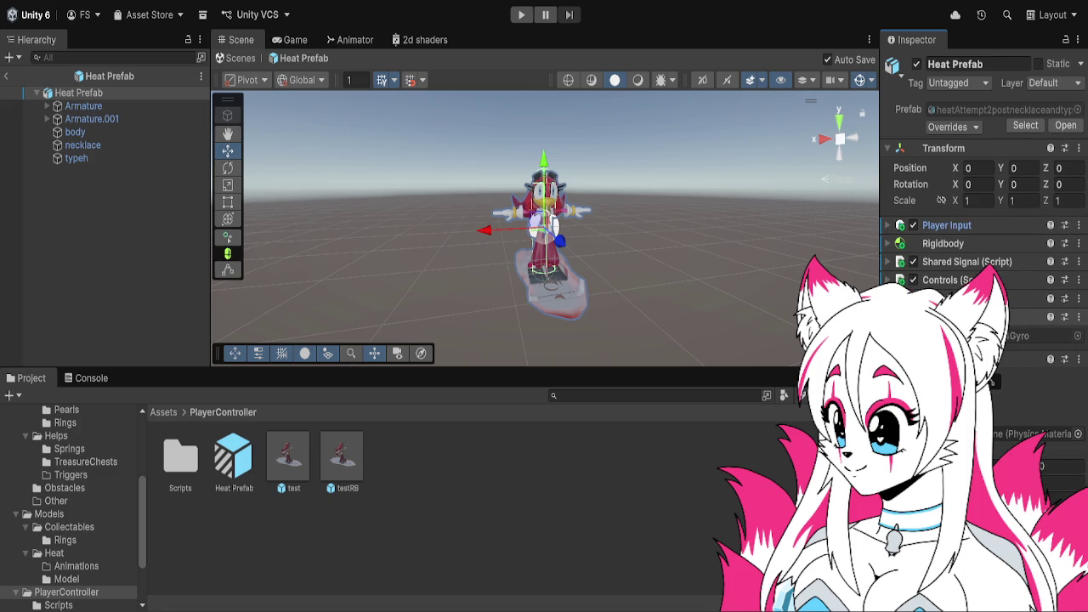
{"action": "left_click", "coordinate": [886, 316]}
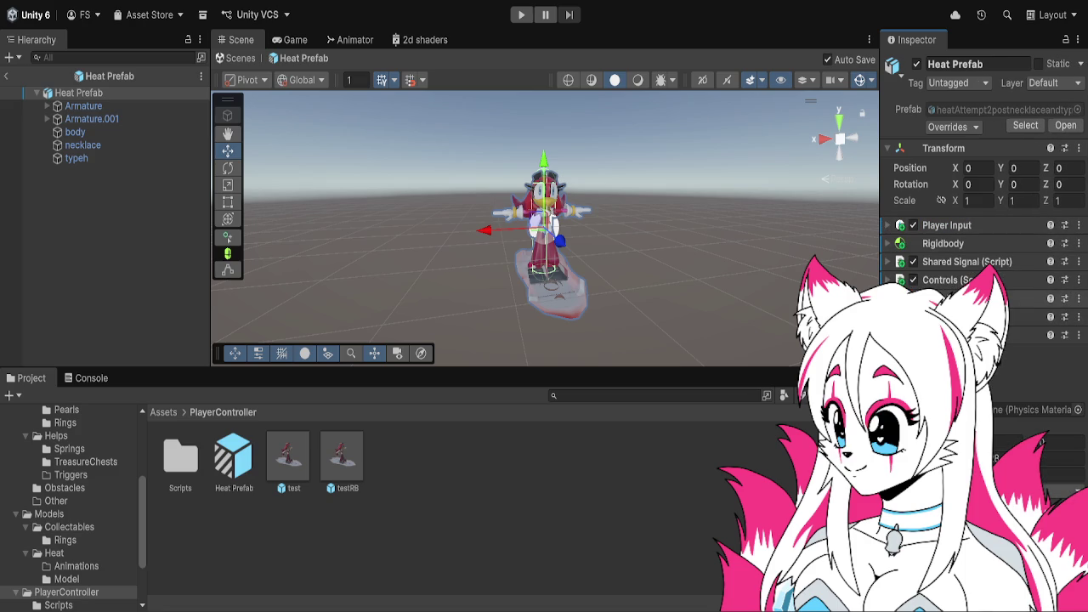
{"action": "left_click", "coordinate": [995, 279]}
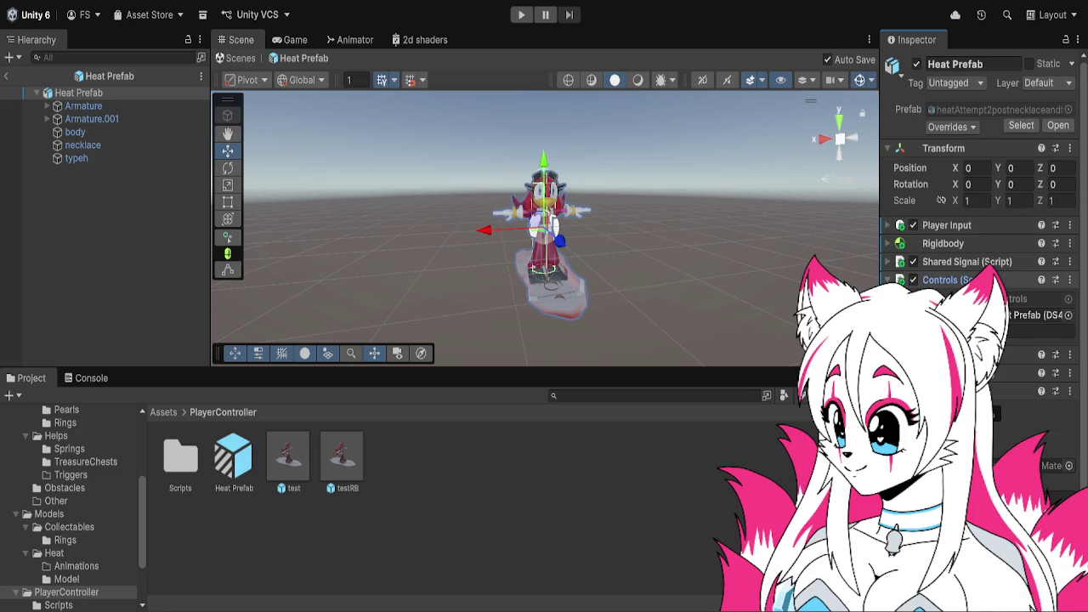
{"action": "left_click", "coordinate": [888, 280]}
{"action": "left_click", "coordinate": [889, 262]}
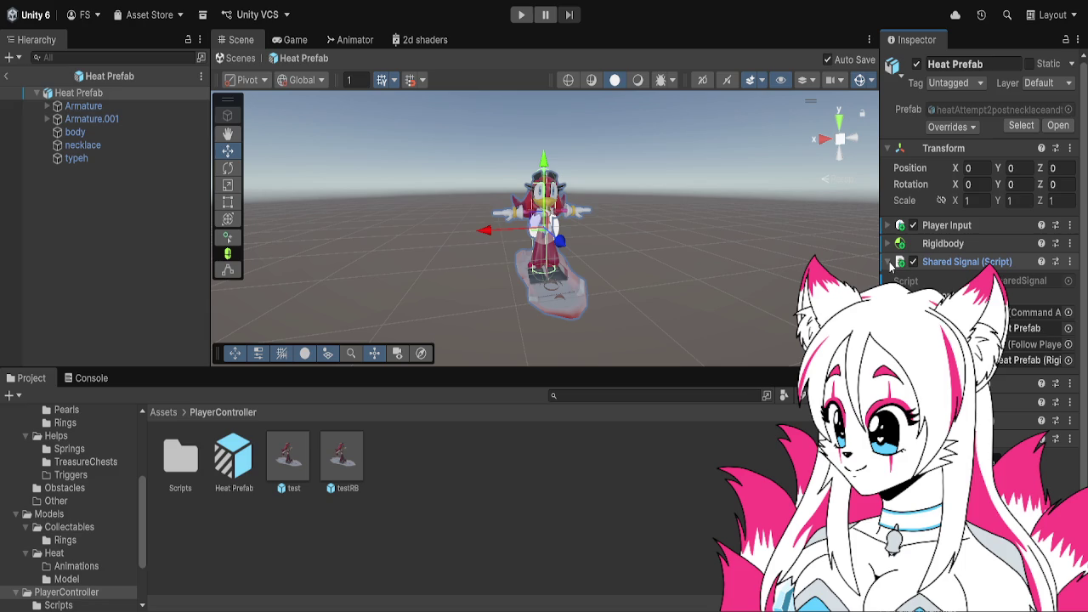
{"action": "left_click", "coordinate": [889, 264]}
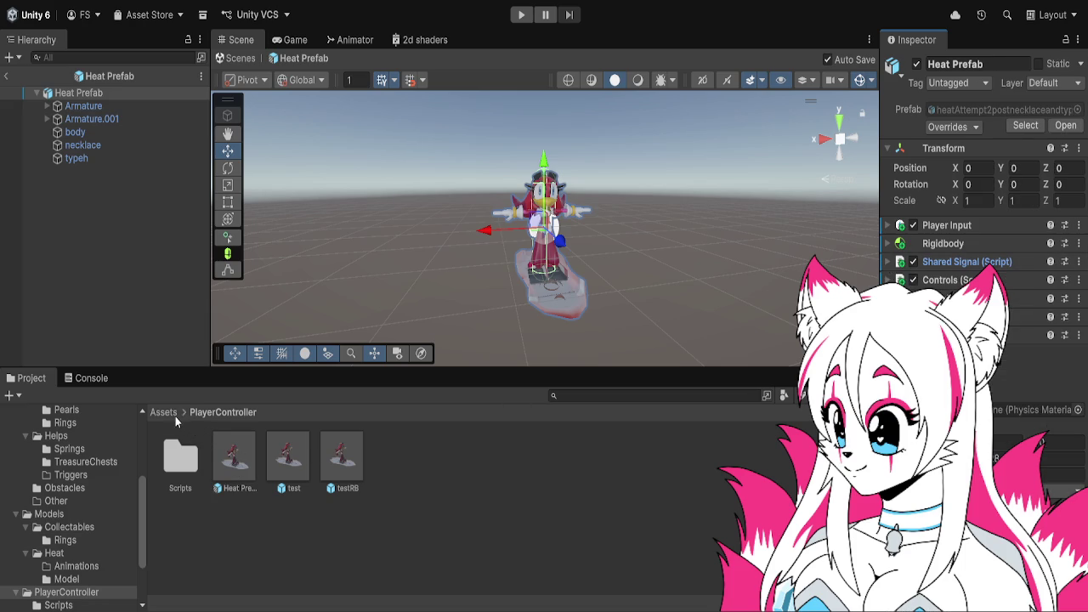
{"action": "left_click", "coordinate": [63, 196]}
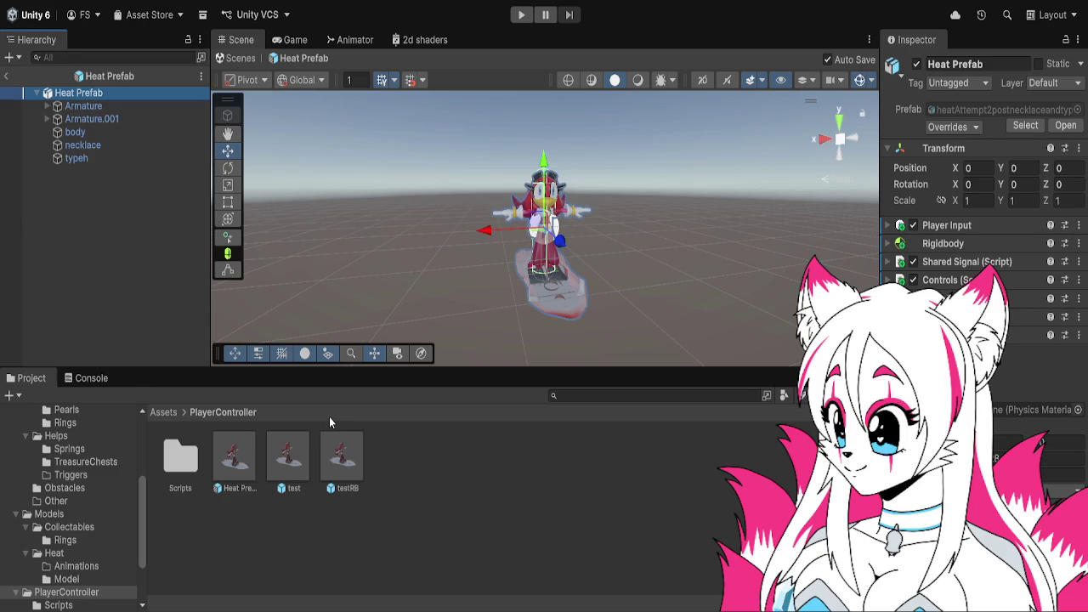
{"action": "key", "text": "ctrl+shift+n"}
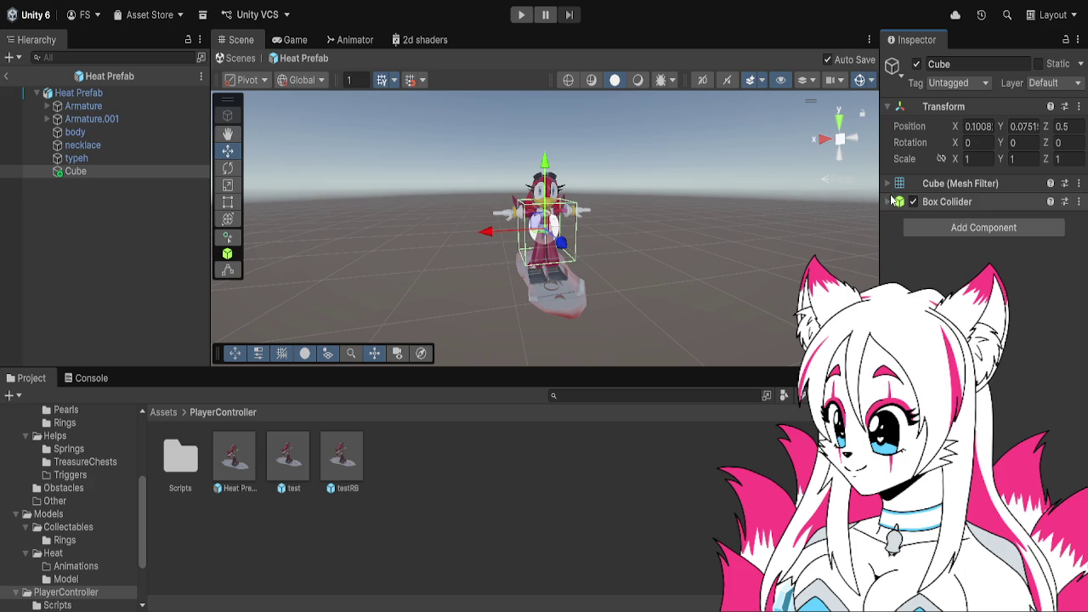
- Tick Is Trigger on the Cube's Box Collider
{"action": "left_click", "coordinate": [969, 202]}
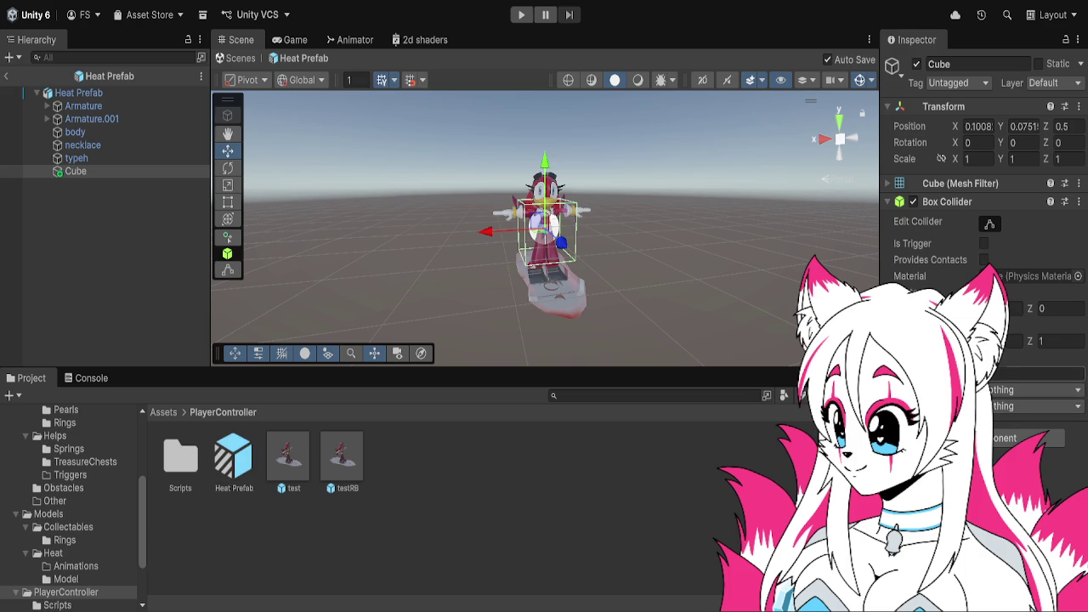
{"action": "left_click", "coordinate": [984, 243]}
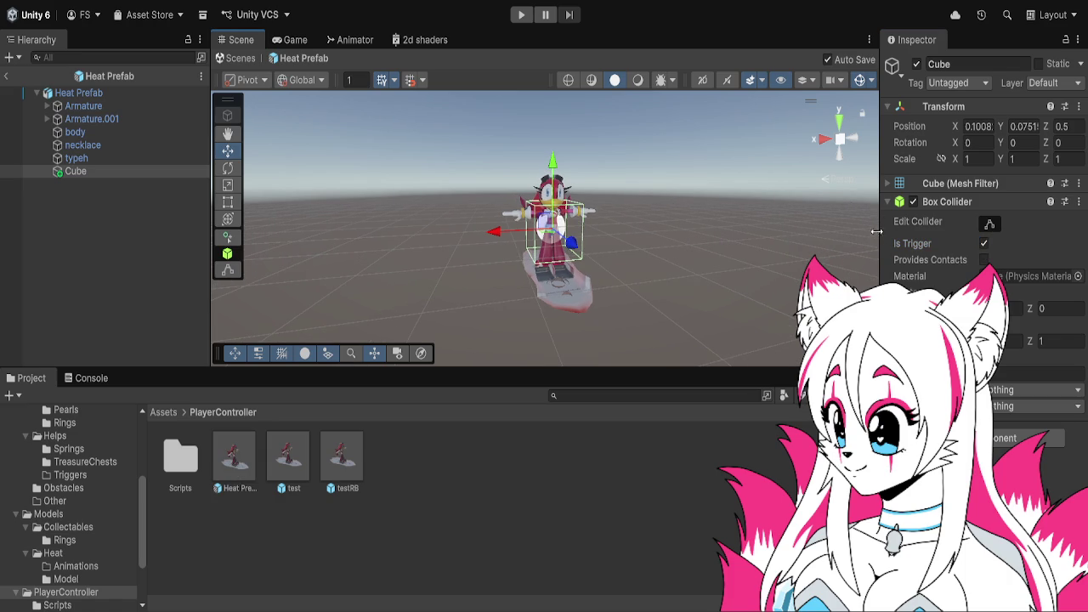
- From a right-side view, reset the Cube's position to 0, 0, 0 on the character
{"action": "left_click", "coordinate": [829, 141]}
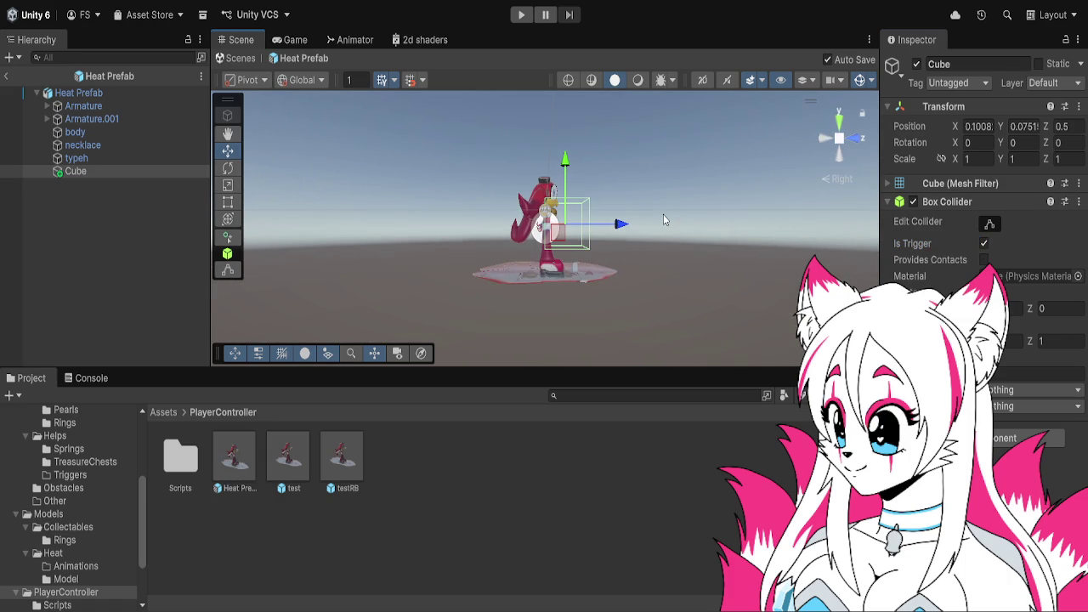
{"action": "left_click_drag", "start_coordinate": [619, 229], "coordinate": [600, 228]}
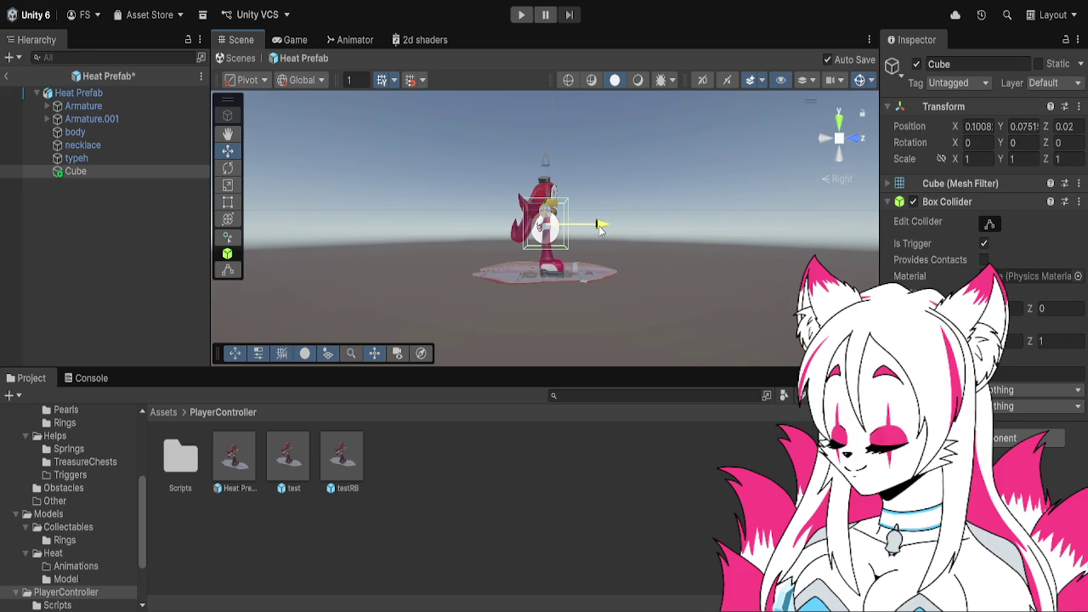
{"action": "left_click", "coordinate": [1025, 125]}
{"action": "type", "text": "0"}
{"action": "key", "text": "shift+Tab"}
{"action": "type", "text": "0"}
{"action": "left_click", "coordinate": [1056, 126]}
{"action": "type", "text": "0"}
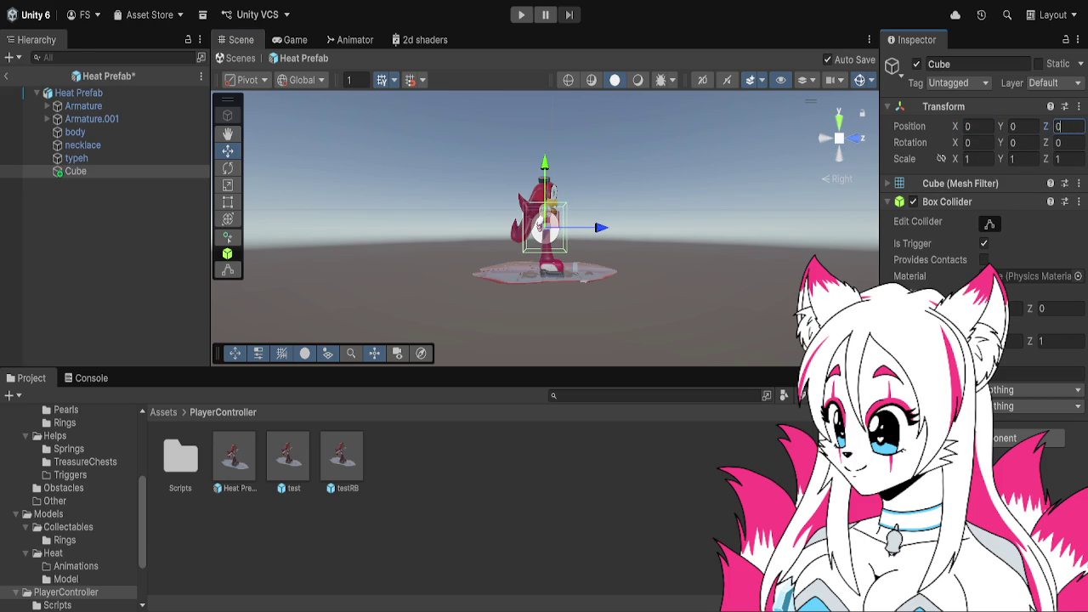
- Lower the Box Collider centre to about -0.5 in an orthographic side view
{"action": "left_click", "coordinate": [1016, 307]}
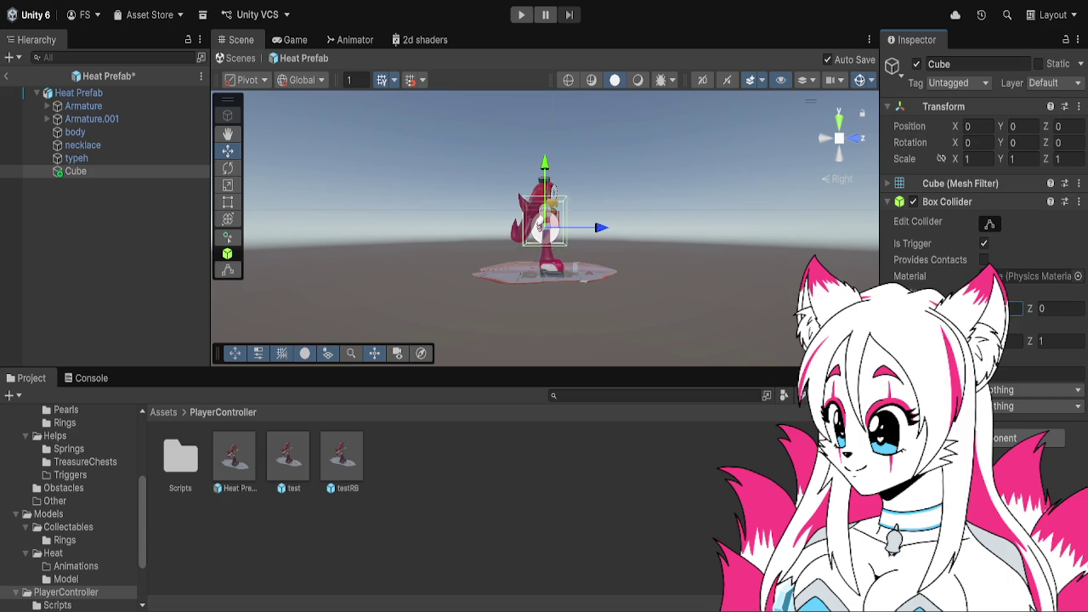
{"action": "type", "text": "-0.5"}
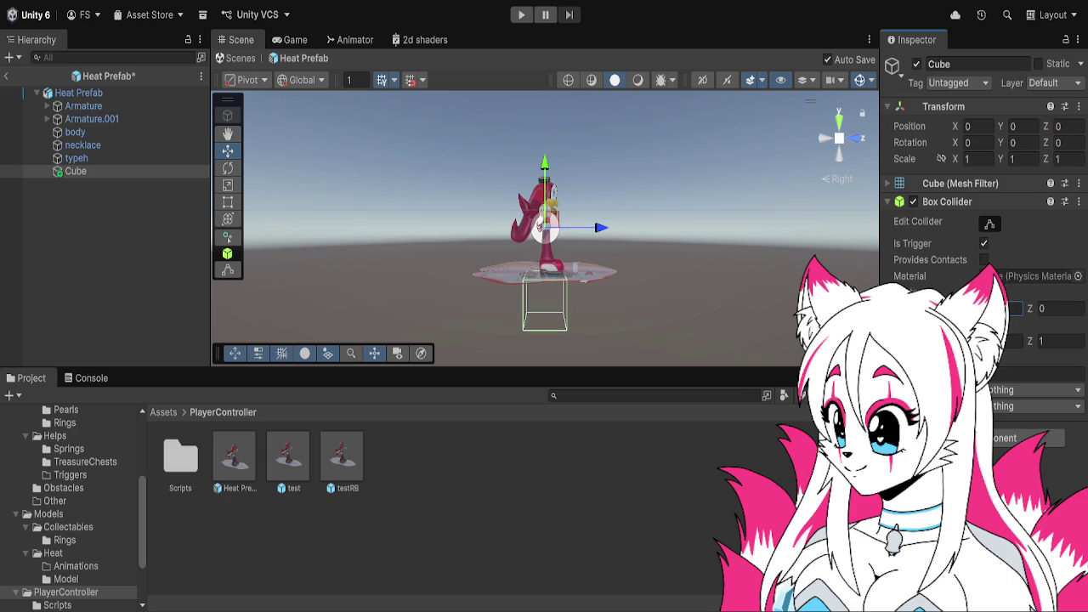
{"action": "left_click_drag", "start_coordinate": [780, 253], "coordinate": [775, 194]}
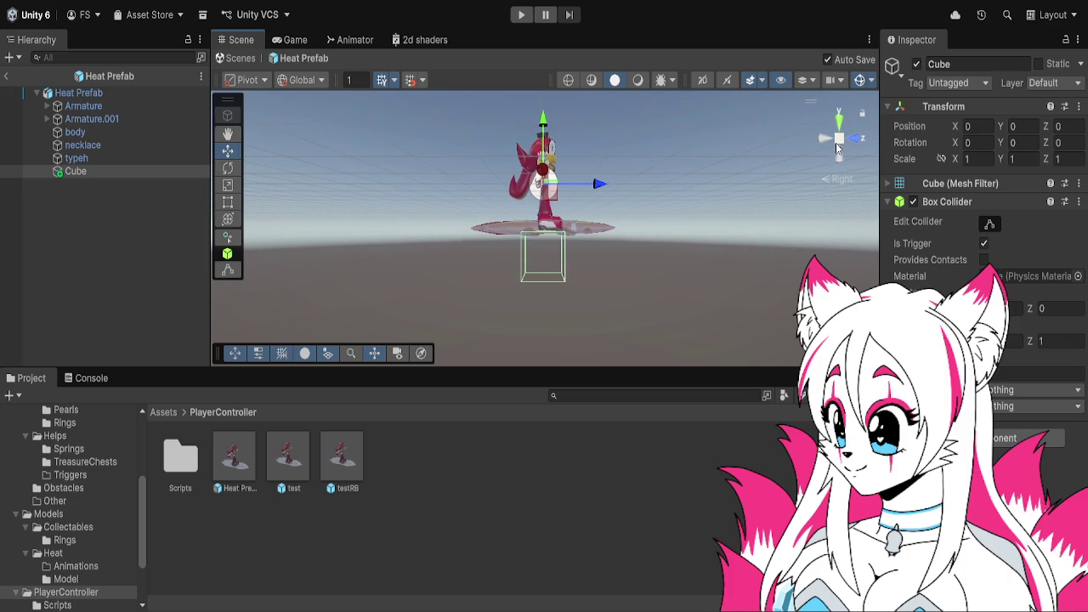
{"action": "left_click", "coordinate": [838, 137]}
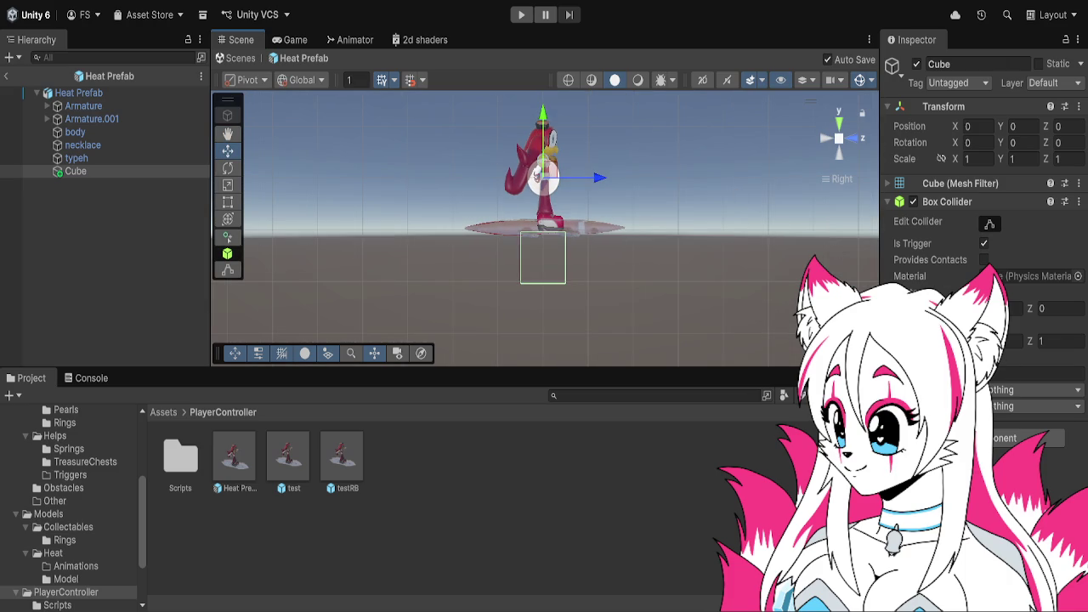
{"action": "left_click_drag", "start_coordinate": [973, 309], "coordinate": [960, 308]}
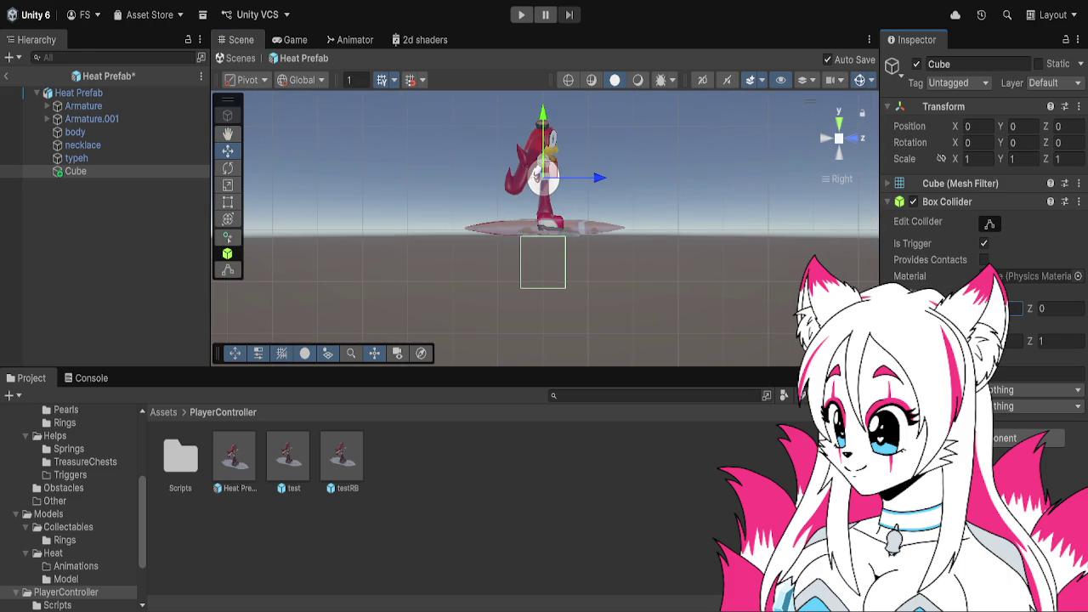
{"action": "key", "text": "Return"}
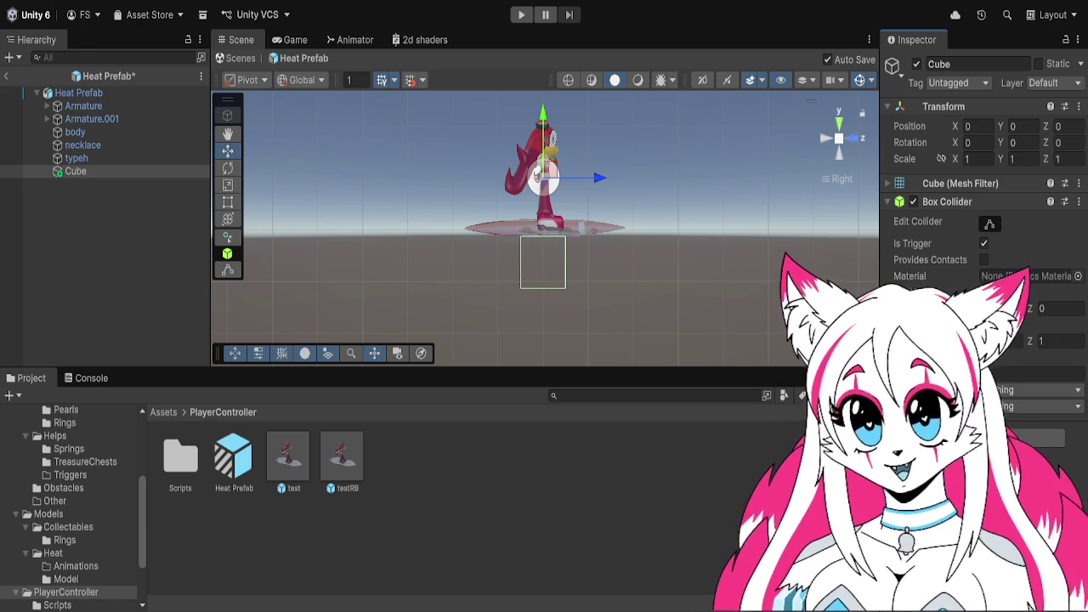
- Stretch the Box Collider's Z size to 3.49, raise its centre slightly, and frame the Cube
{"action": "left_click", "coordinate": [1031, 341]}
{"action": "mouse_move", "coordinate": [1031, 341]}
{"action": "left_mouse_down"}
{"action": "mouse_move", "coordinate": [1084, 341]}
{"action": "mouse_move", "coordinate": [7, 353]}
{"action": "mouse_move", "coordinate": [19, 358]}
{"action": "left_mouse_up"}
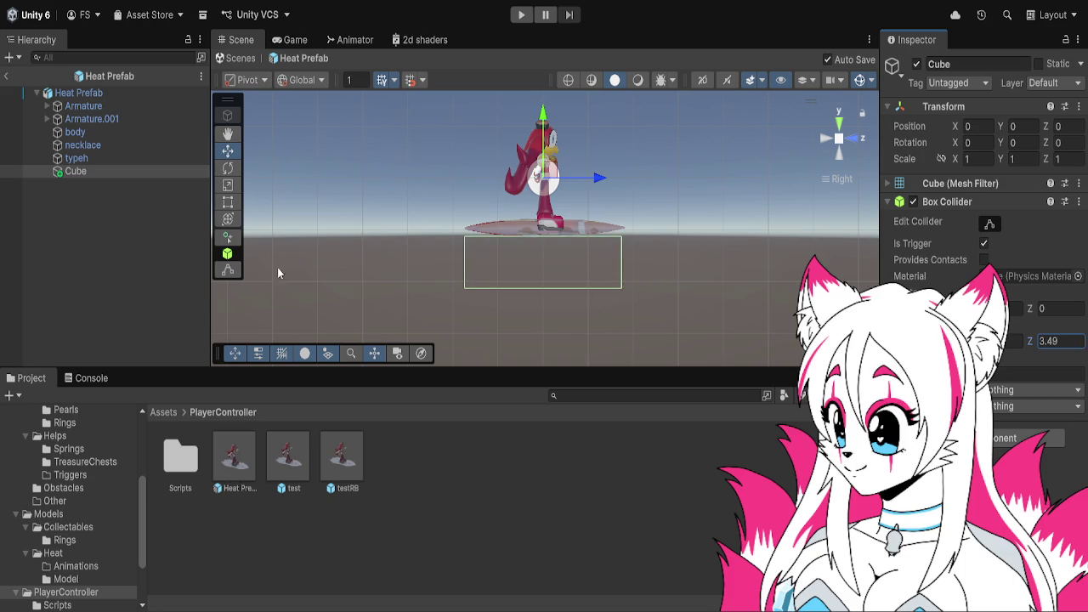
{"action": "left_click_drag", "start_coordinate": [1003, 308], "coordinate": [1028, 309]}
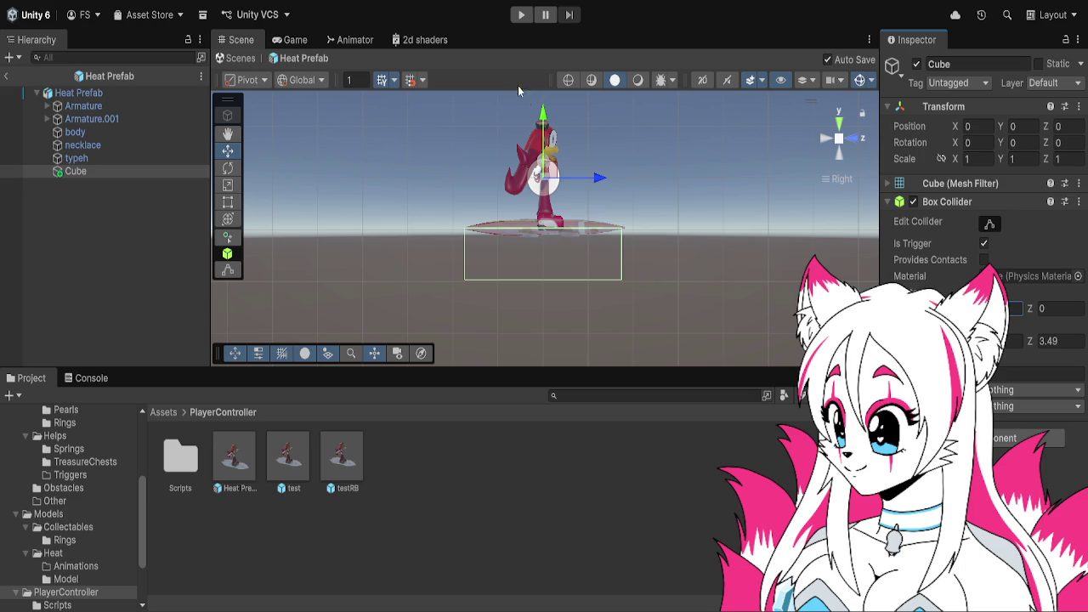
{"action": "left_click", "coordinate": [85, 172]}
{"action": "key", "text": "f"}
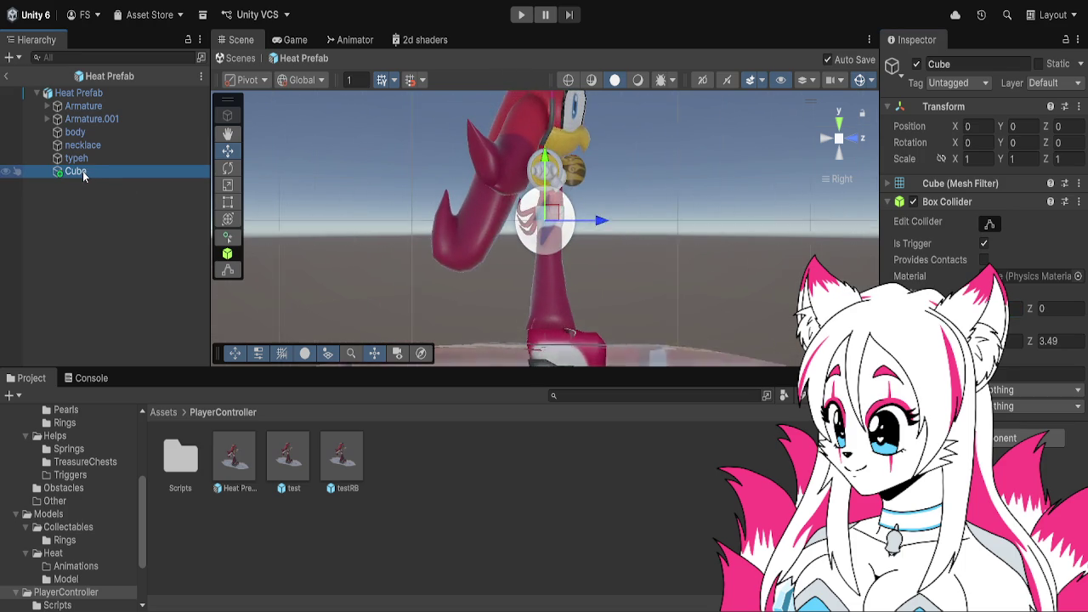
{"action": "left_click", "coordinate": [940, 65]}
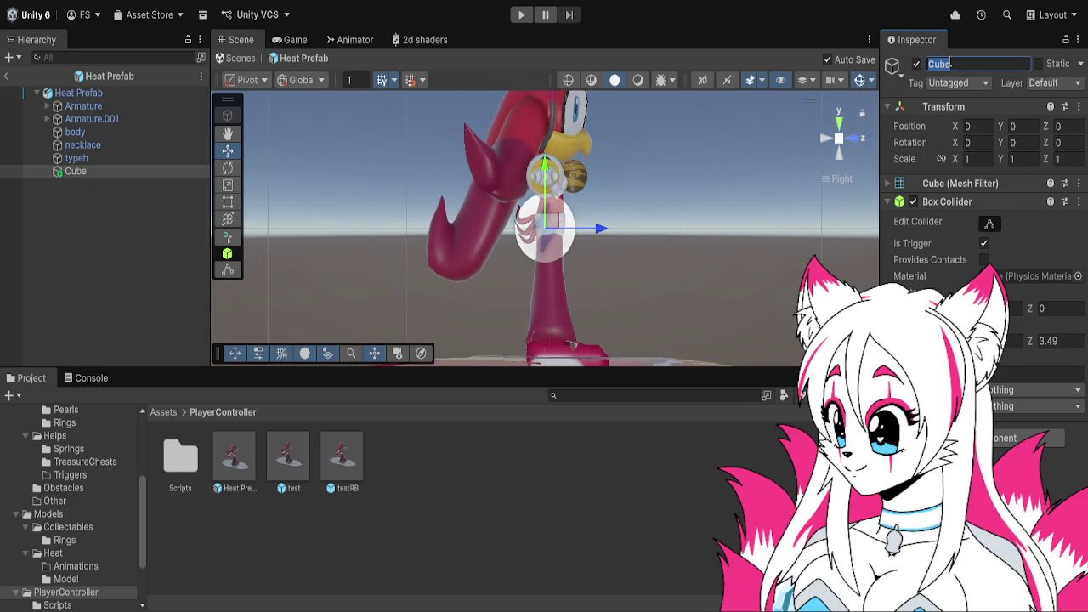
- Rename the Cube to 'offset' and set its Position Y to -1.47
{"action": "type", "text": "offset"}
{"action": "key", "text": "Return"}
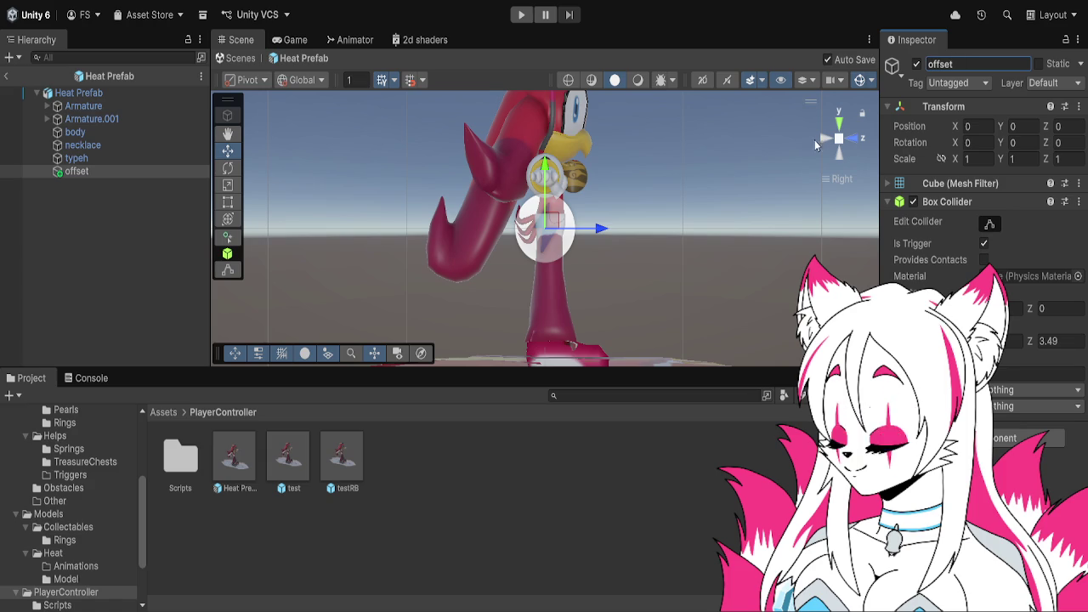
{"action": "left_click", "coordinate": [984, 244]}
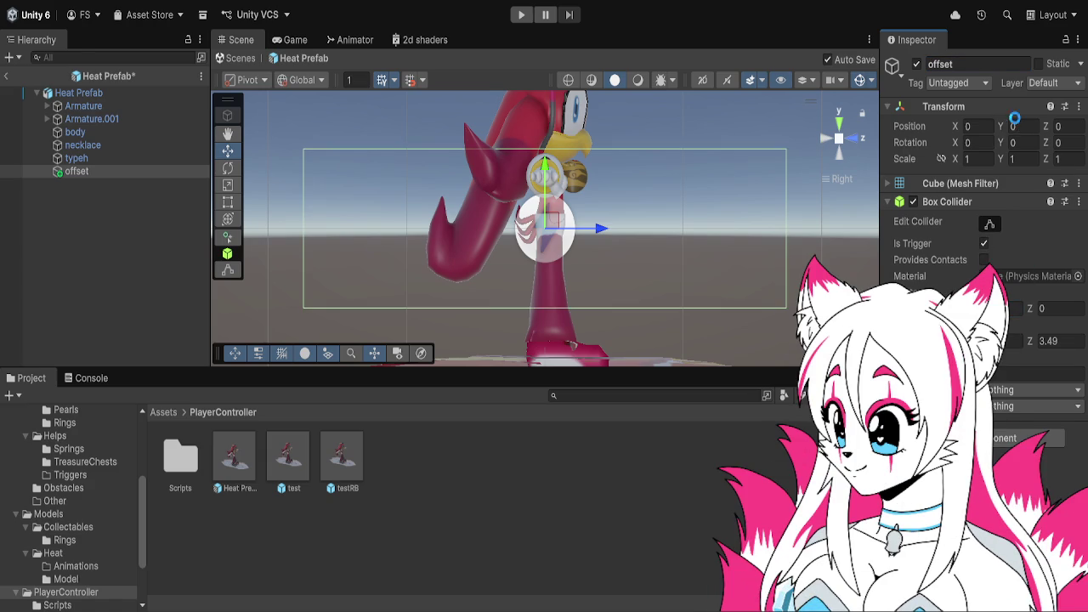
{"action": "type", "text": "-1"}
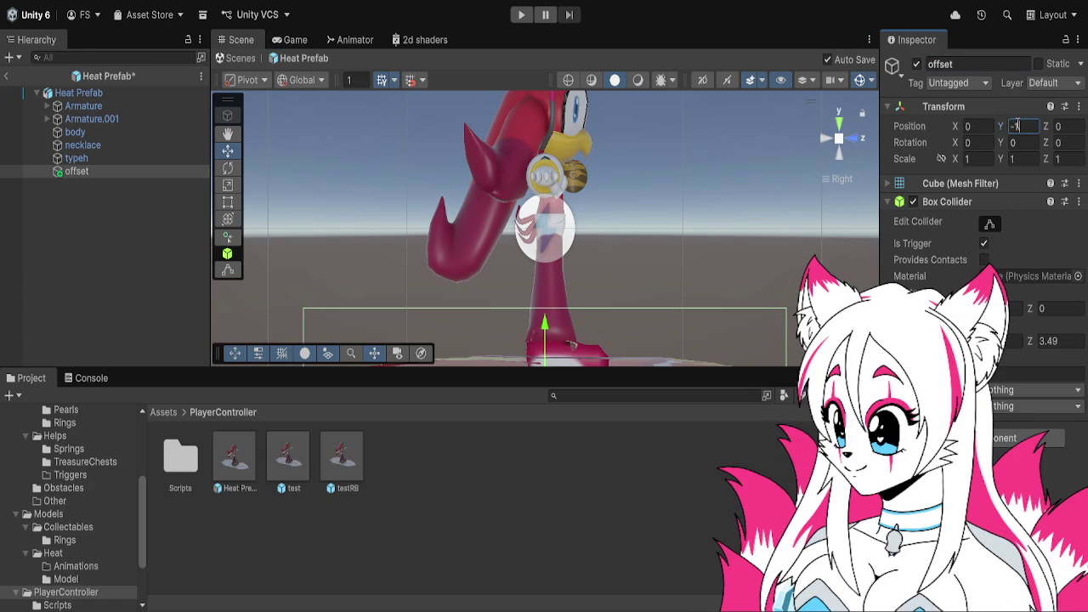
{"action": "type", "text": ".47"}
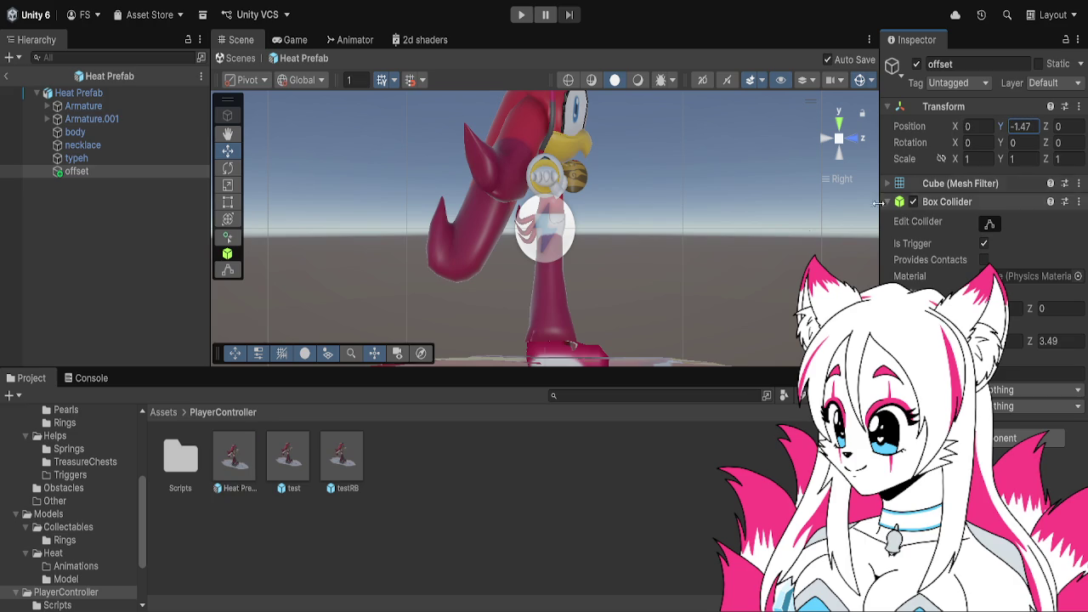
- Select offset and start Play mode to test the prefab riding the rail
{"action": "scroll", "coordinate": [707, 218], "scroll_direction": "down", "scroll_amount": 3}
{"action": "left_click", "coordinate": [145, 175]}
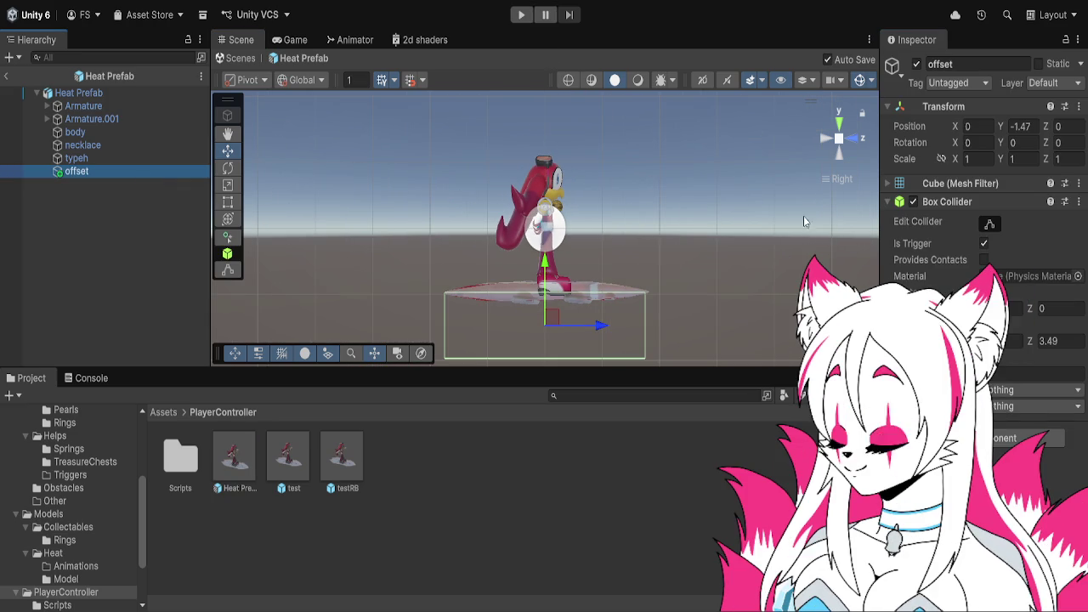
{"action": "left_click", "coordinate": [521, 14]}
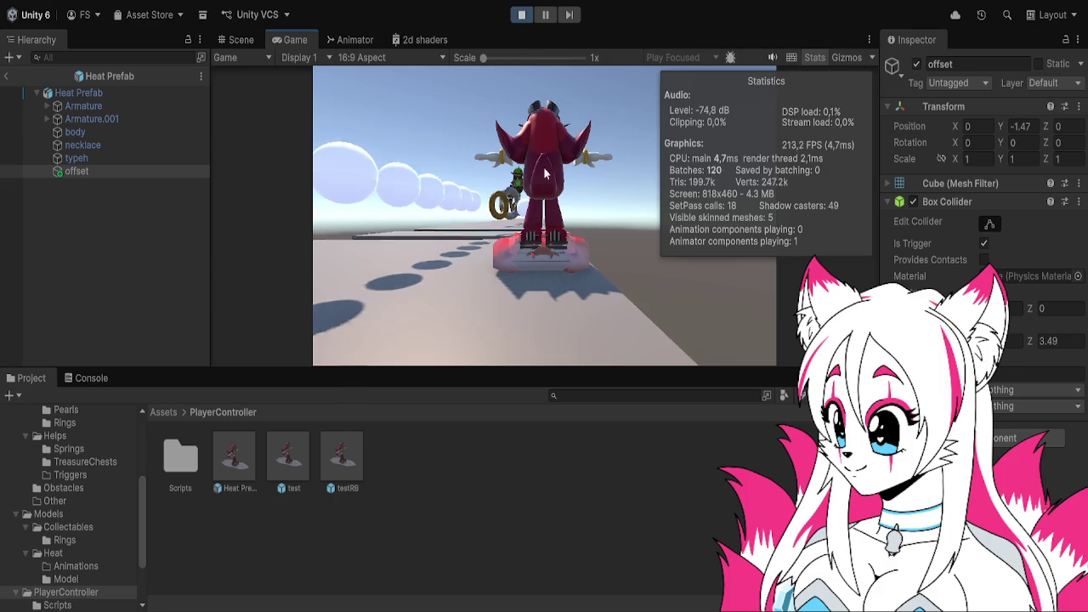
- Stop the play test, rerun Play to check the solid offset collider, then stop again
{"action": "key", "text": "ctrl+p"}
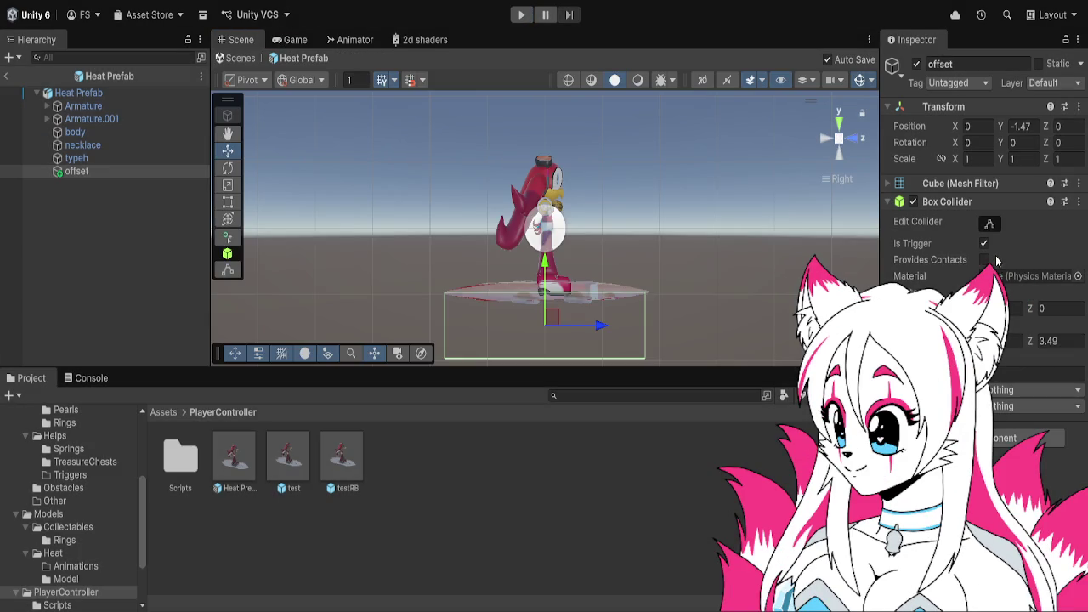
{"action": "left_click", "coordinate": [521, 14]}
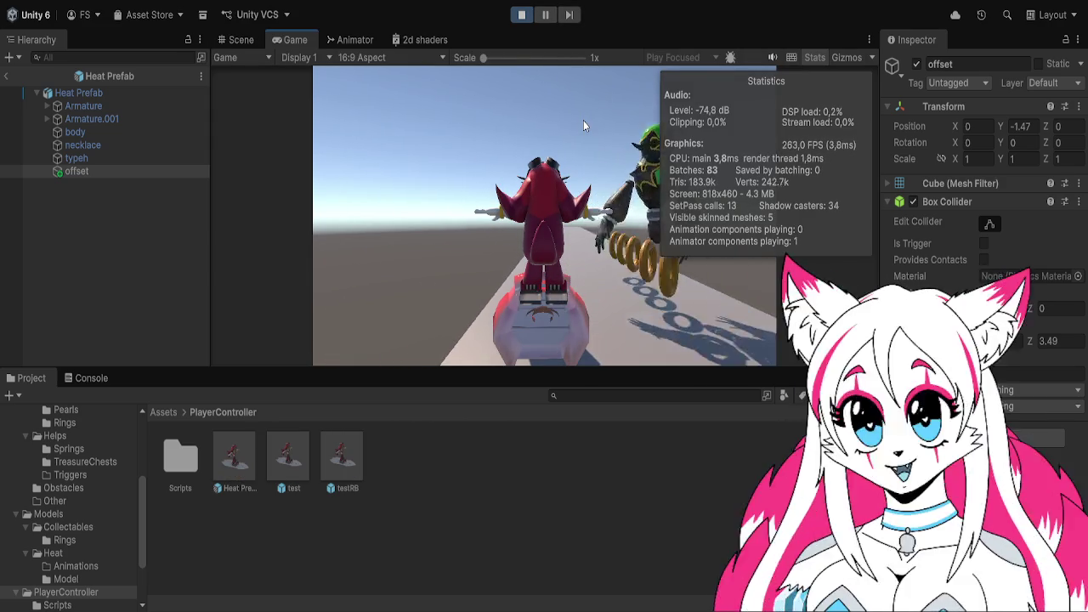
{"action": "left_click", "coordinate": [521, 14]}
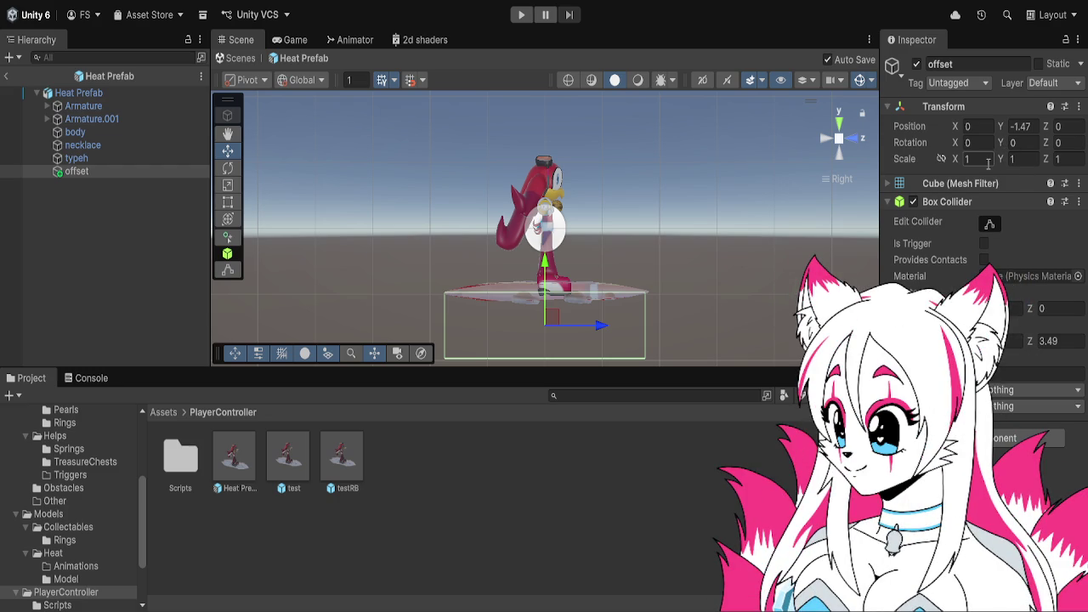
- Set offset's Scale Y to 1.22 and Position Y to -1.59, play-test, then return to SampleScene
{"action": "type", "text": "1.22"}
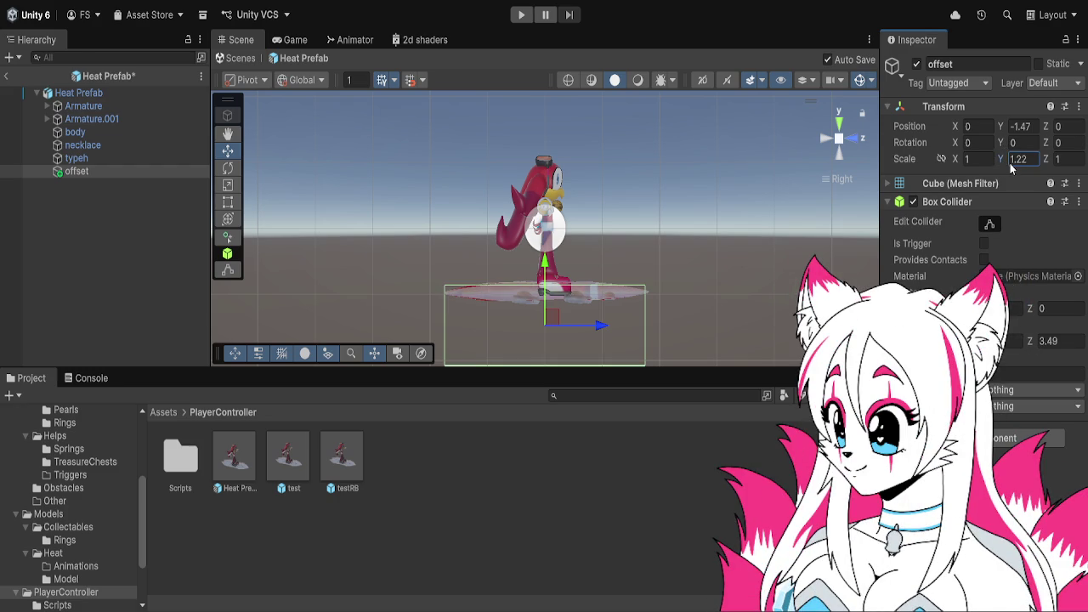
{"action": "left_click_drag", "start_coordinate": [1009, 130], "coordinate": [1007, 130]}
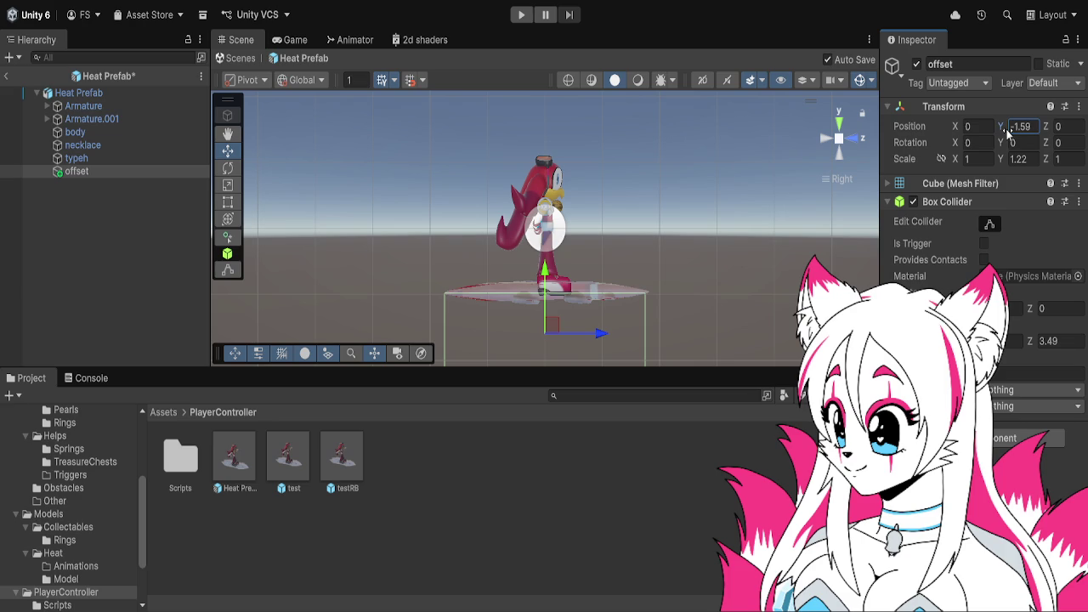
{"action": "left_click", "coordinate": [522, 14]}
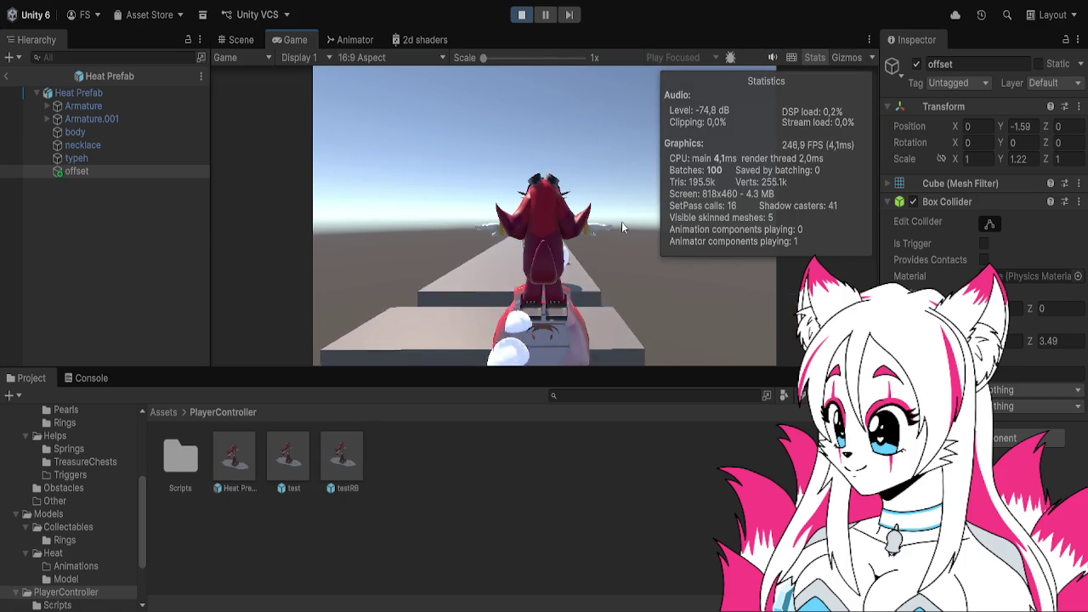
{"action": "left_click", "coordinate": [238, 39]}
{"action": "left_click", "coordinate": [5, 76]}
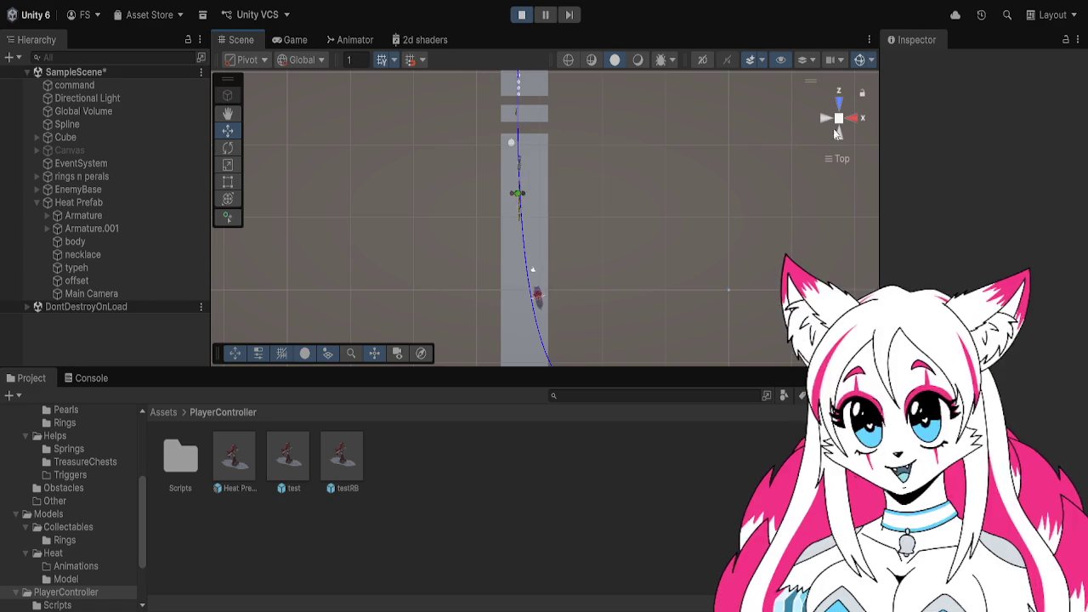
- Stop and restart the play test, then reopen Heat Prefab from the Project window
{"action": "left_click_drag", "start_coordinate": [595, 161], "coordinate": [596, 221]}
{"action": "scroll", "coordinate": [596, 221], "scroll_direction": "up", "scroll_amount": 3}
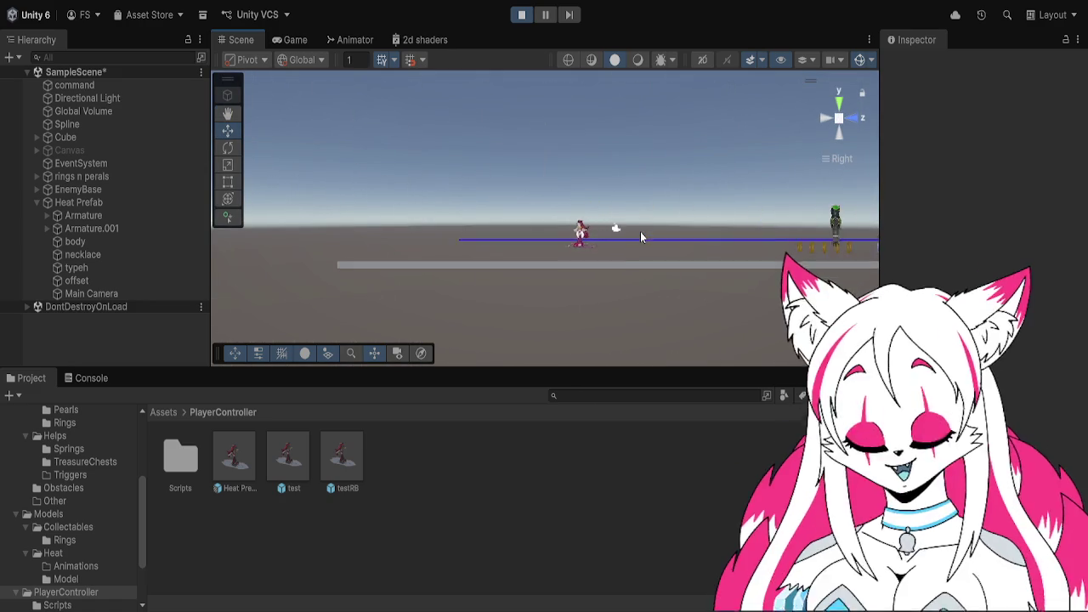
{"action": "left_click", "coordinate": [527, 16]}
{"action": "left_click", "coordinate": [522, 16]}
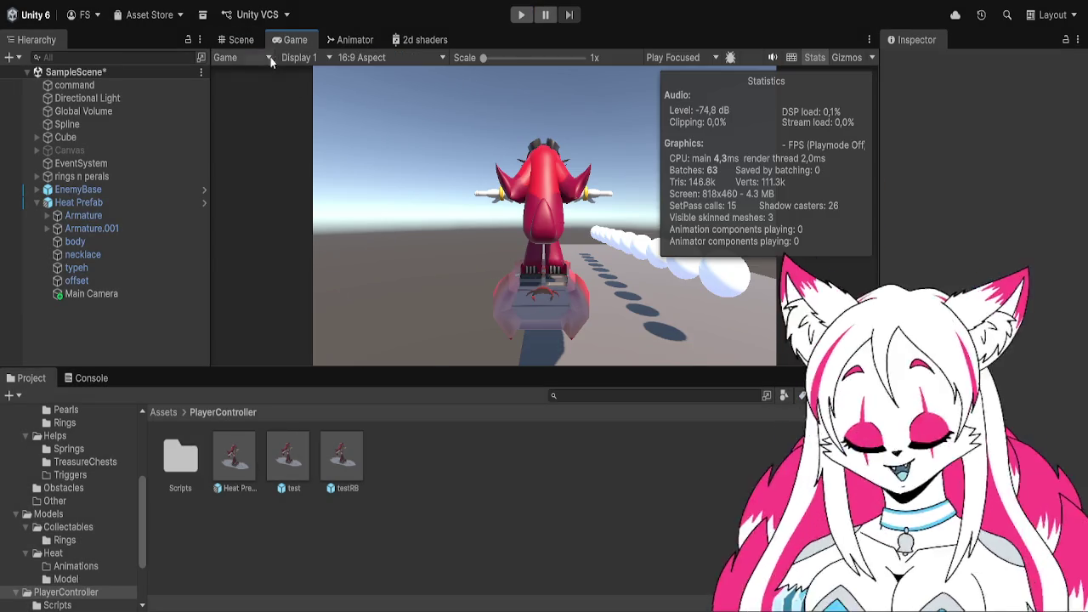
{"action": "left_click", "coordinate": [241, 39]}
{"action": "double_click", "coordinate": [234, 459]}
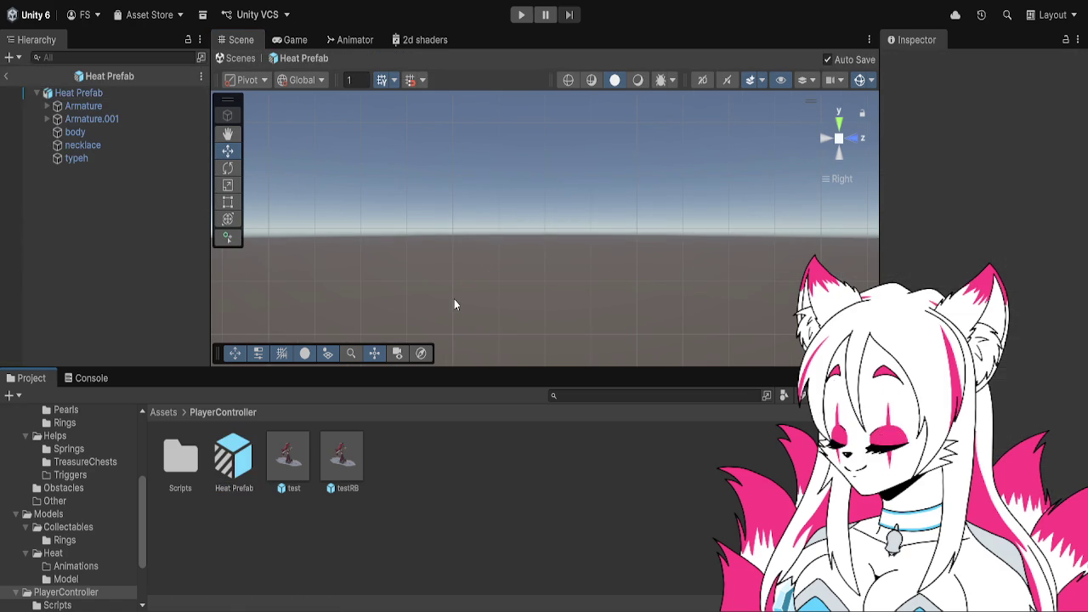
- Inspect the Armature and the Heat Prefab root's position value
{"action": "left_click", "coordinate": [162, 103]}
{"action": "left_click", "coordinate": [160, 94]}
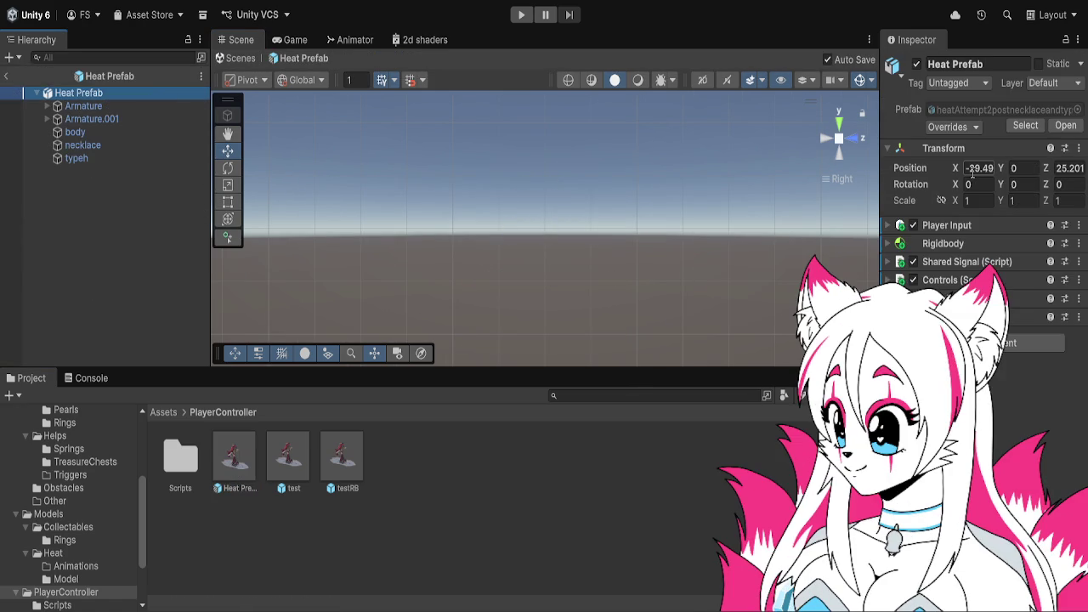
{"action": "left_click", "coordinate": [991, 171]}
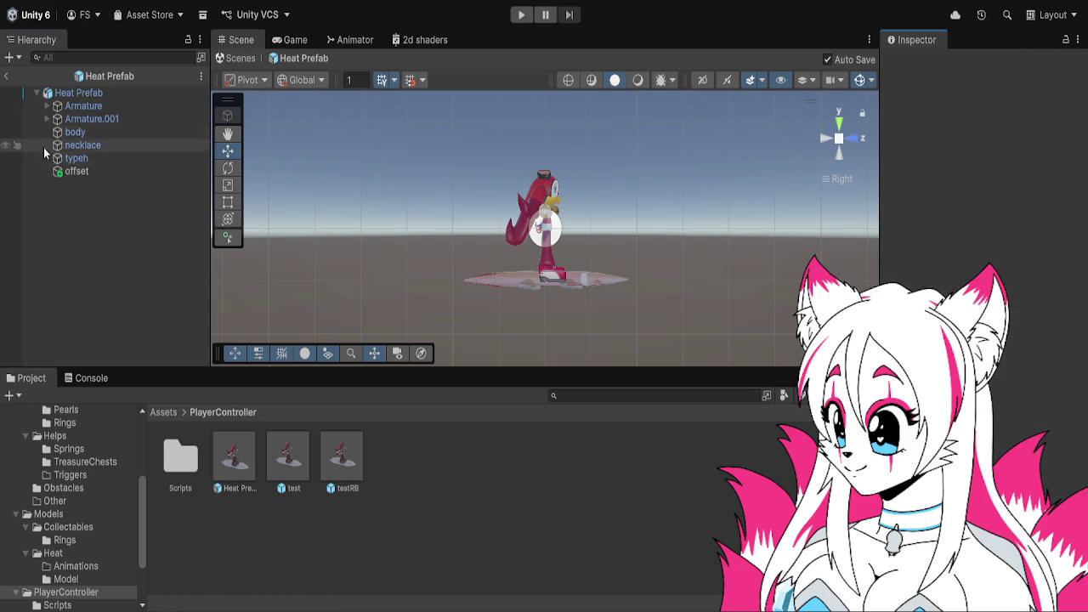
- Set offset's Scale Y to 0.81, raise it to about Y -1.38, and start Play mode
{"action": "left_click", "coordinate": [68, 172]}
{"action": "left_click", "coordinate": [1006, 162]}
{"action": "type", "text": "1.01"}
{"action": "key", "text": "BackSpace"}
{"action": "type", "text": "3"}
{"action": "key", "text": "BackSpace"}
{"action": "key", "text": "BackSpace"}
{"action": "type", "text": "87"}
{"action": "key", "text": "BackSpace"}
{"action": "type", "text": "1"}
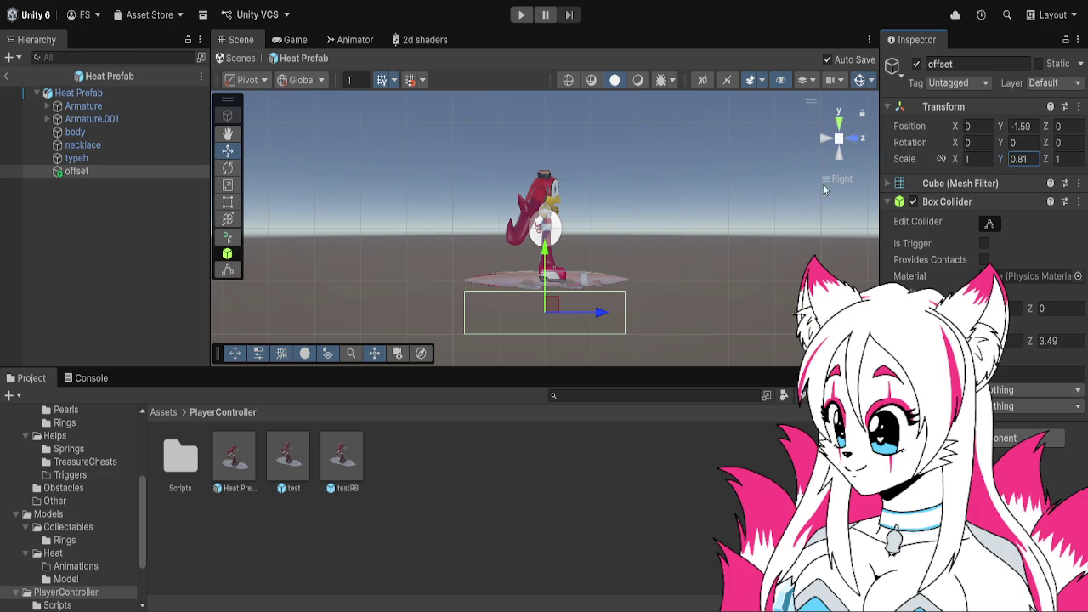
{"action": "left_click_drag", "start_coordinate": [545, 251], "coordinate": [545, 241]}
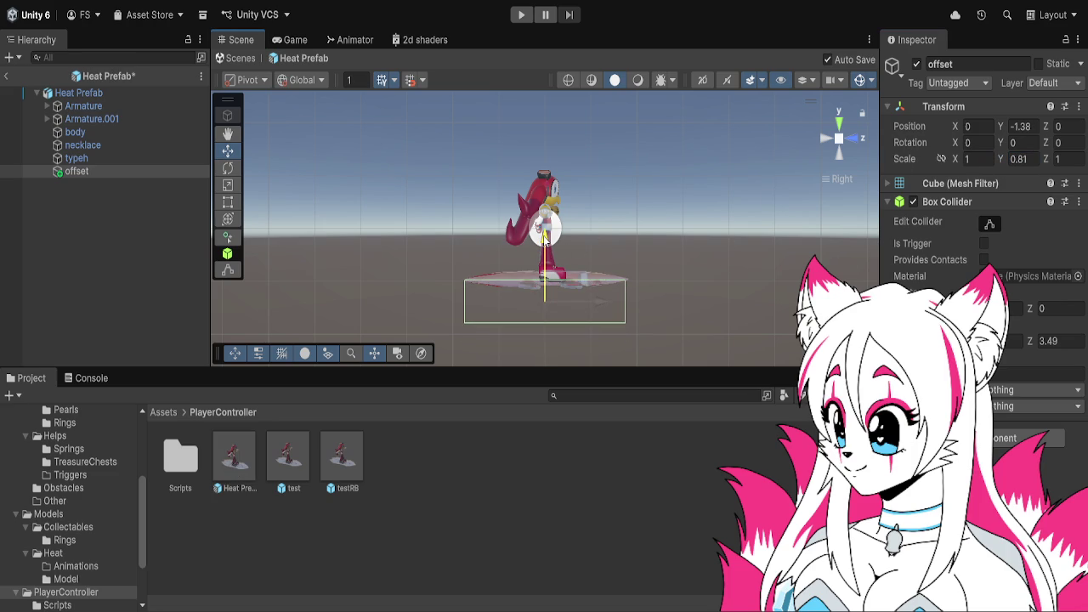
{"action": "left_click", "coordinate": [531, 18]}
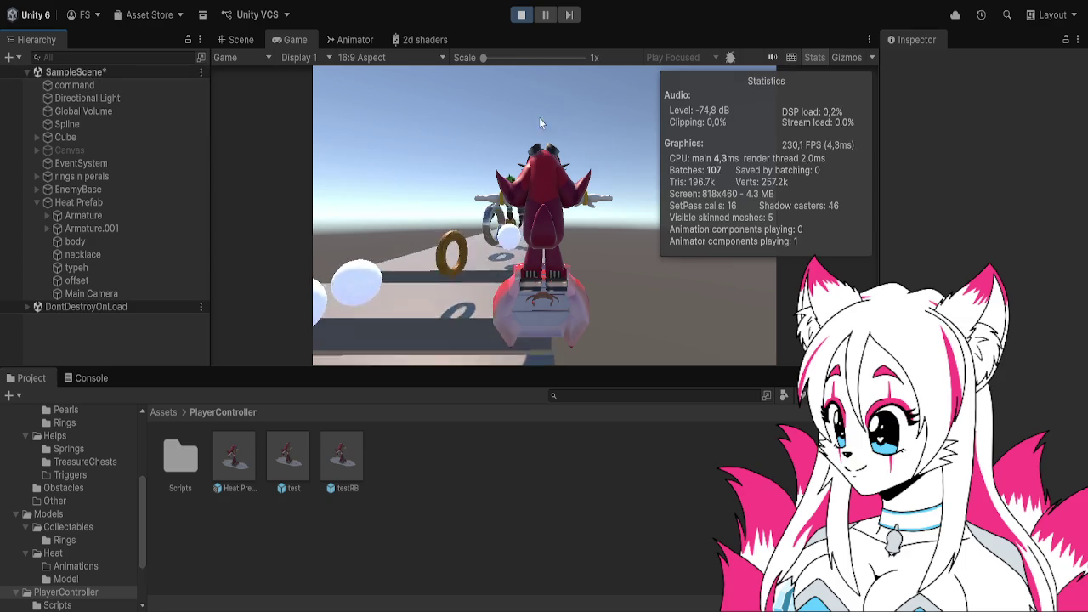
- Watch the running character in the Scene view, then stop the play test
{"action": "left_click", "coordinate": [240, 39]}
{"action": "scroll", "coordinate": [651, 170], "scroll_direction": "up", "scroll_amount": 5}
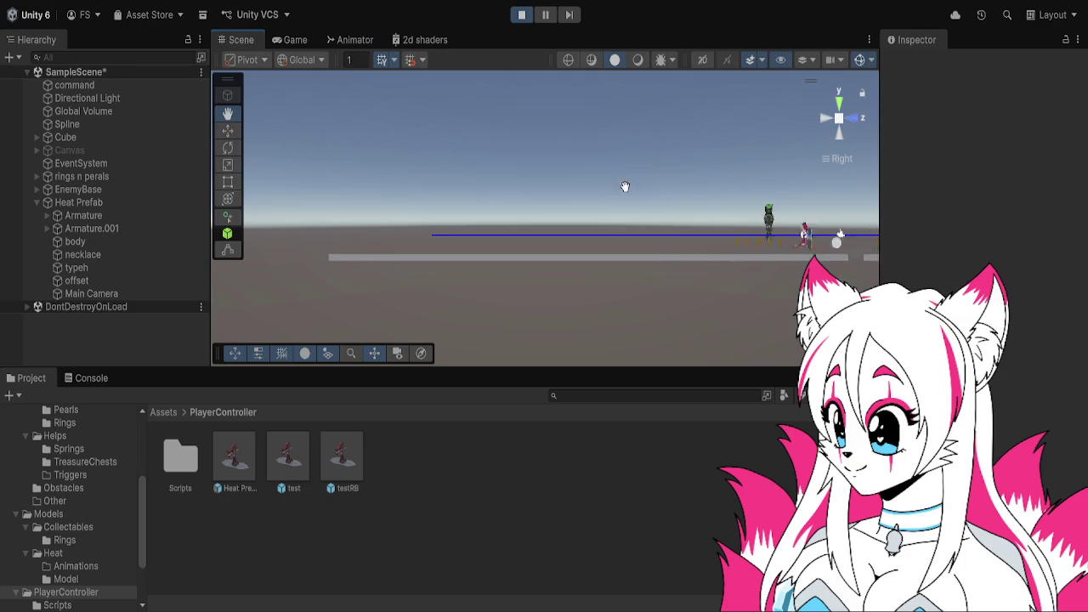
{"action": "left_click_drag", "start_coordinate": [559, 189], "coordinate": [541, 169]}
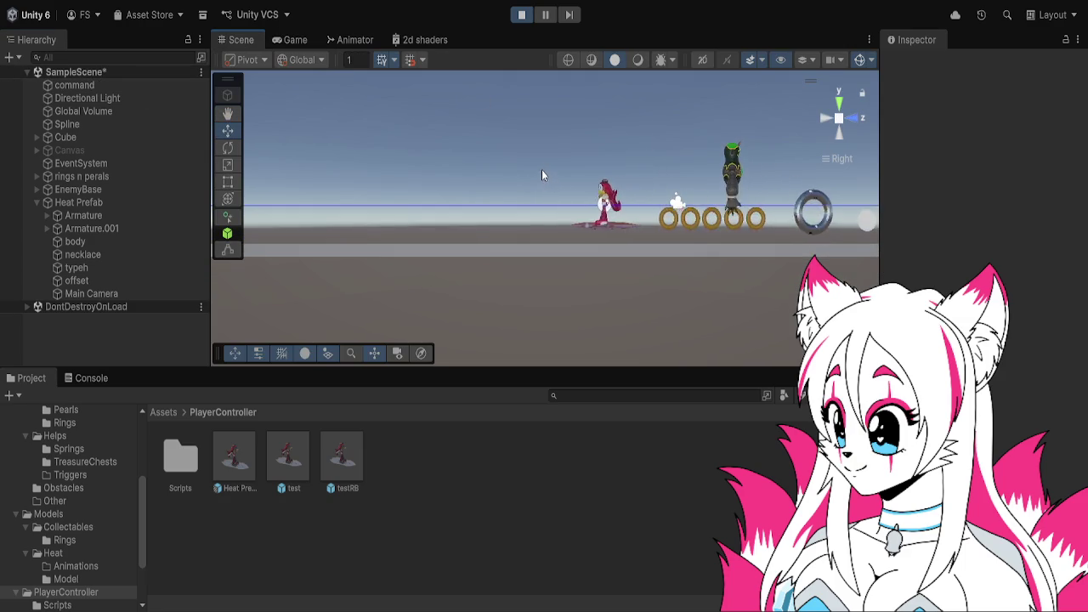
{"action": "left_click", "coordinate": [521, 16]}
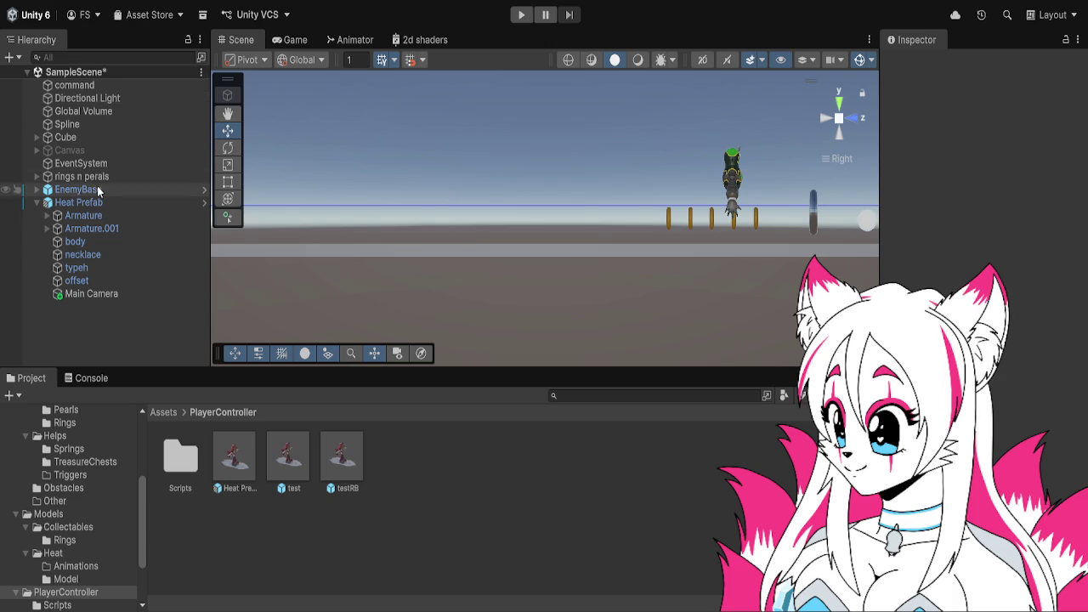
- Reopen Heat Prefab in Prefab Mode, check offset's settings, and re-enter it from SampleScene
{"action": "double_click", "coordinate": [241, 462]}
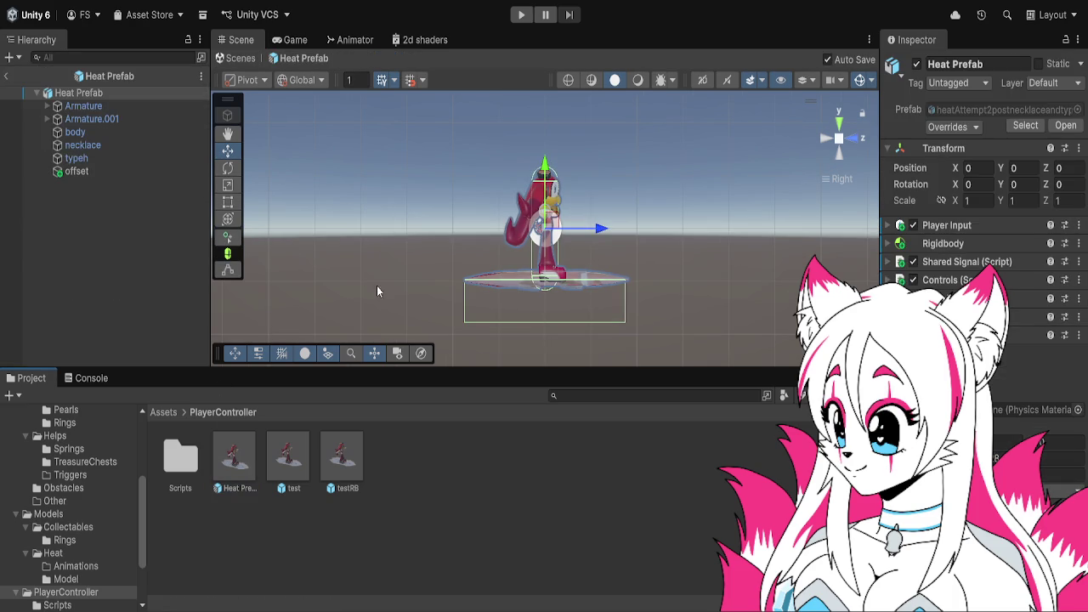
{"action": "left_click", "coordinate": [76, 172]}
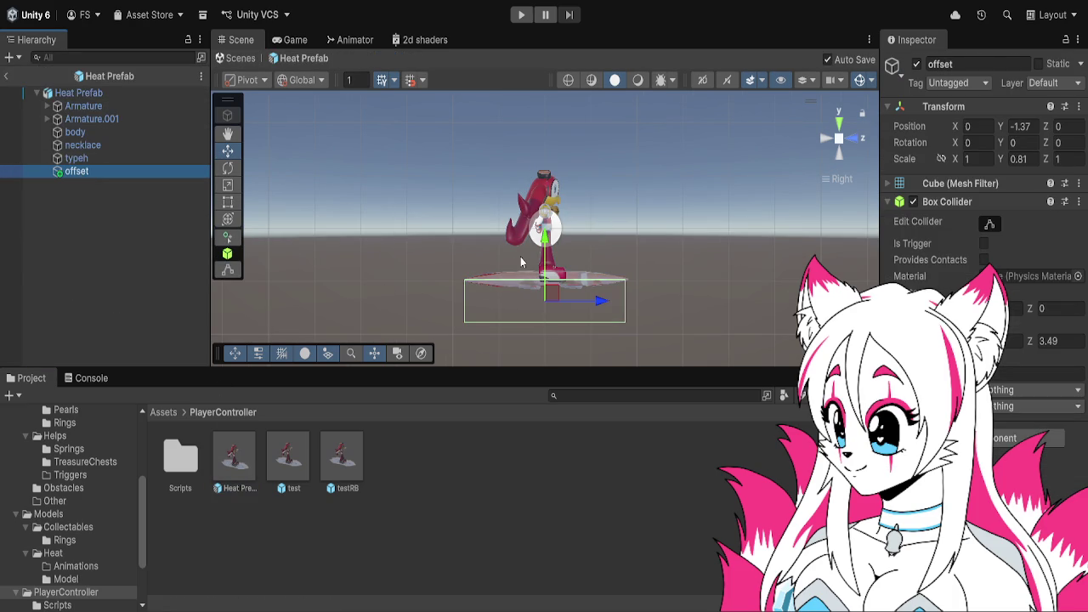
{"action": "left_click", "coordinate": [6, 75]}
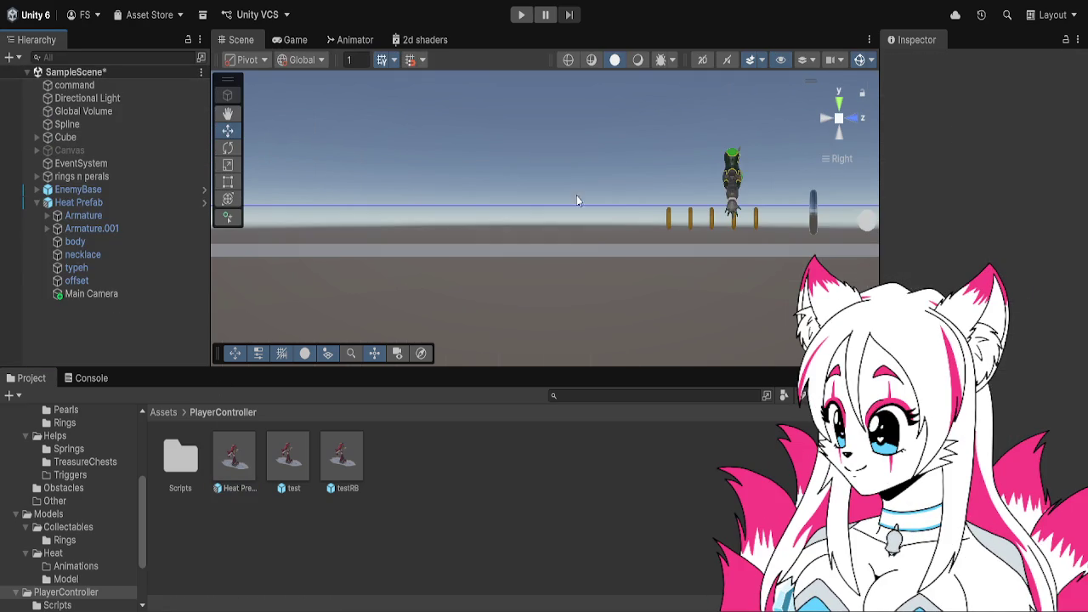
{"action": "left_click", "coordinate": [85, 203]}
{"action": "left_click", "coordinate": [204, 202]}
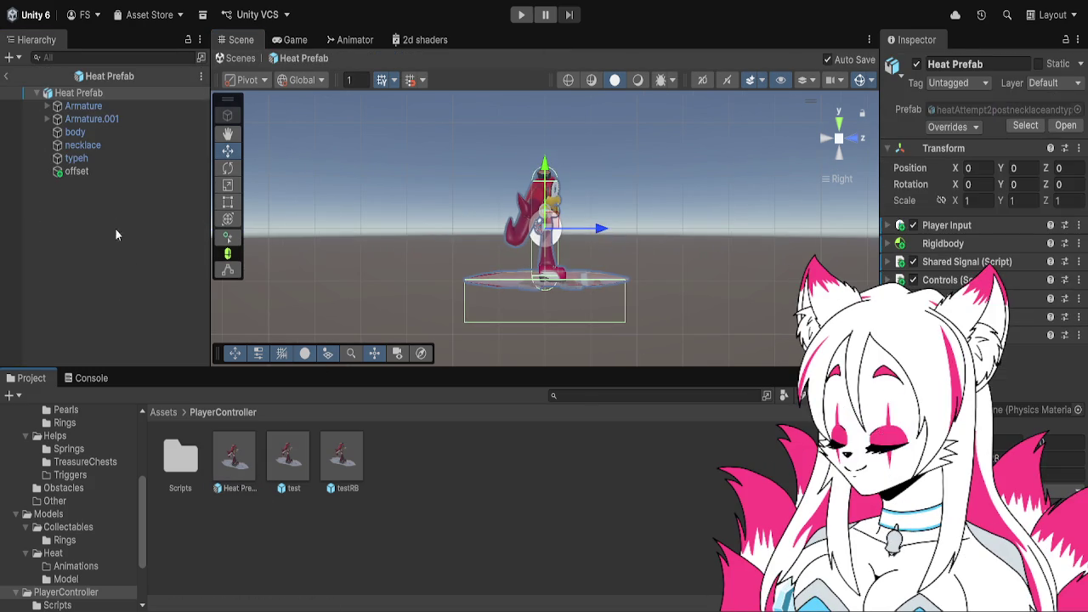
- Set offset's Scale Y to 0.54 and Position Y to -1.23, then play-test from SampleScene
{"action": "left_click", "coordinate": [111, 173]}
{"action": "left_click_drag", "start_coordinate": [1000, 159], "coordinate": [998, 166]}
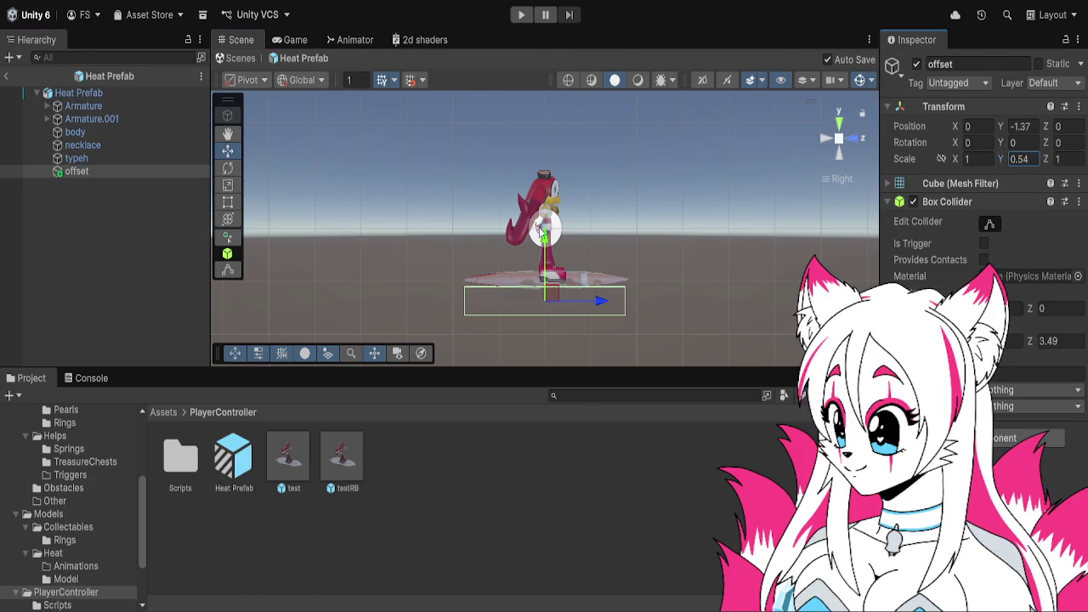
{"action": "left_click_drag", "start_coordinate": [545, 242], "coordinate": [546, 233]}
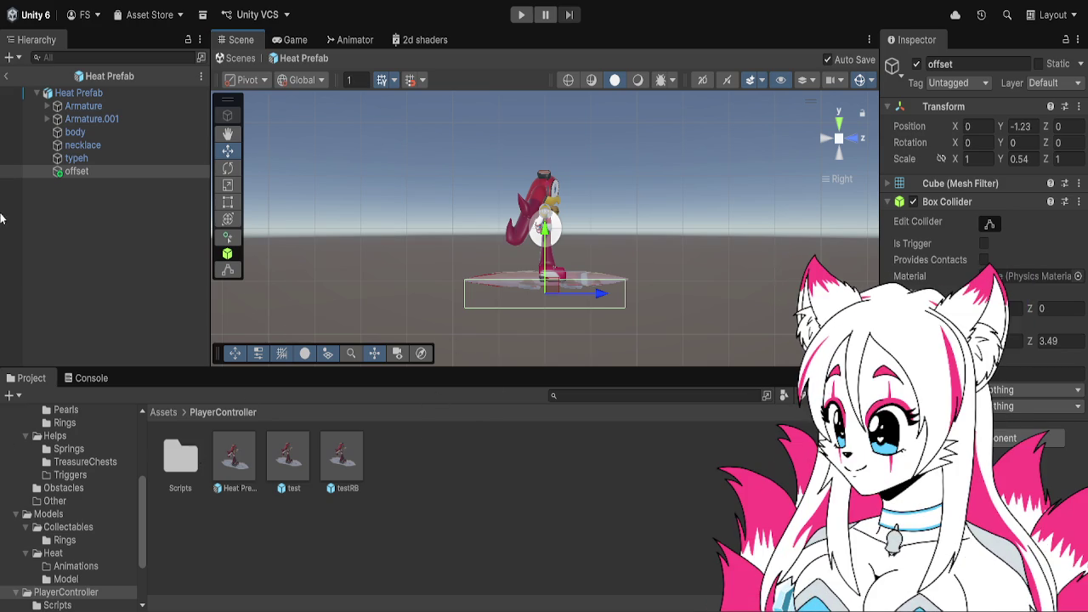
{"action": "left_click", "coordinate": [6, 75]}
{"action": "left_click", "coordinate": [520, 15]}
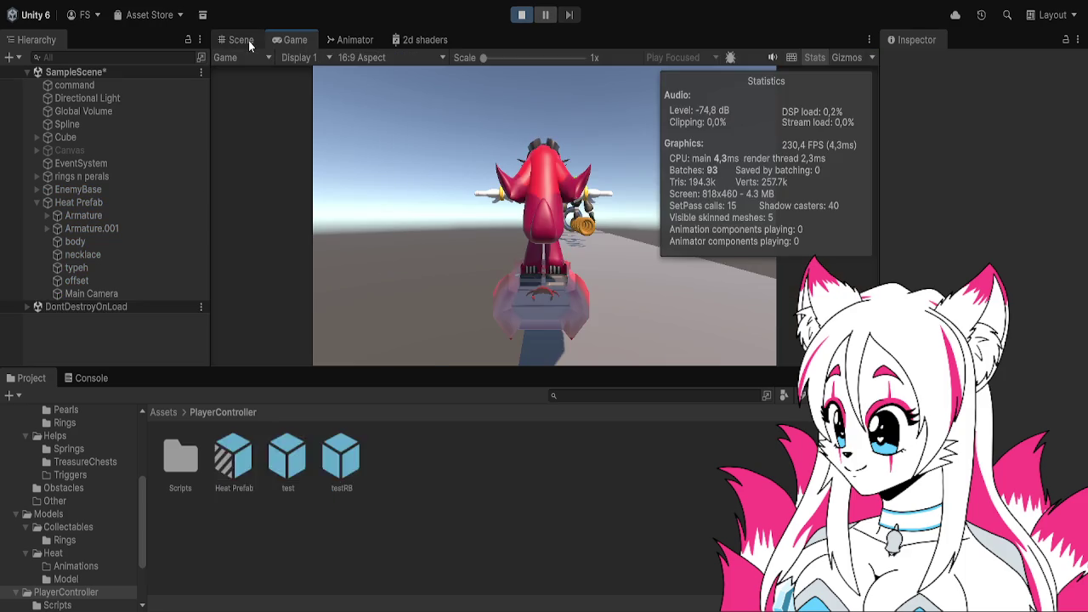
- Watch the running test in the scene, then stop play mode
{"action": "left_click", "coordinate": [249, 39]}
{"action": "scroll", "coordinate": [445, 218], "scroll_direction": "up", "scroll_amount": 3}
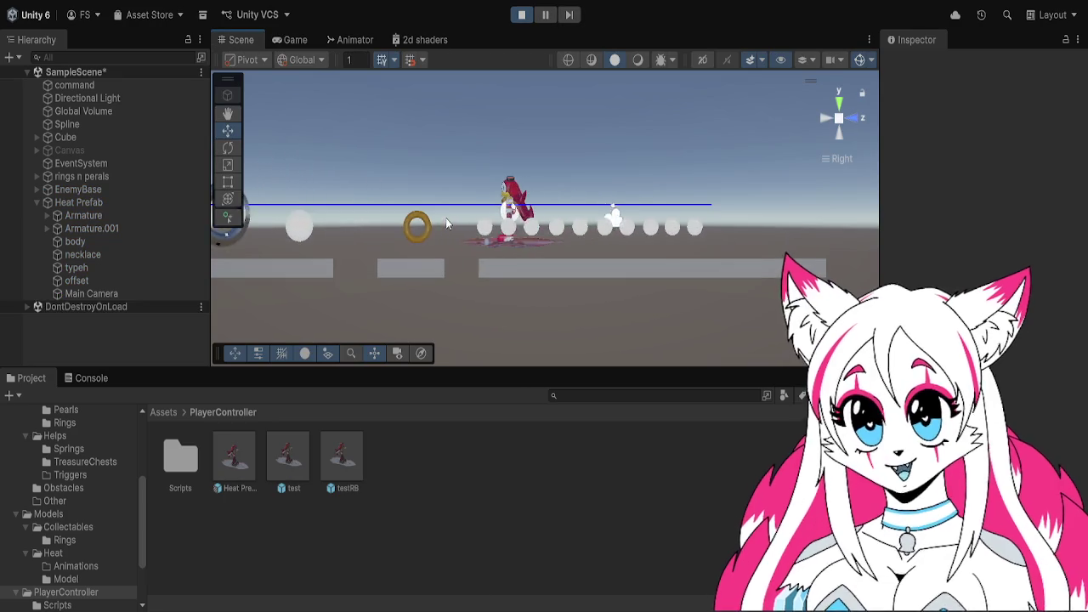
{"action": "scroll", "coordinate": [584, 211], "scroll_direction": "up", "scroll_amount": 2}
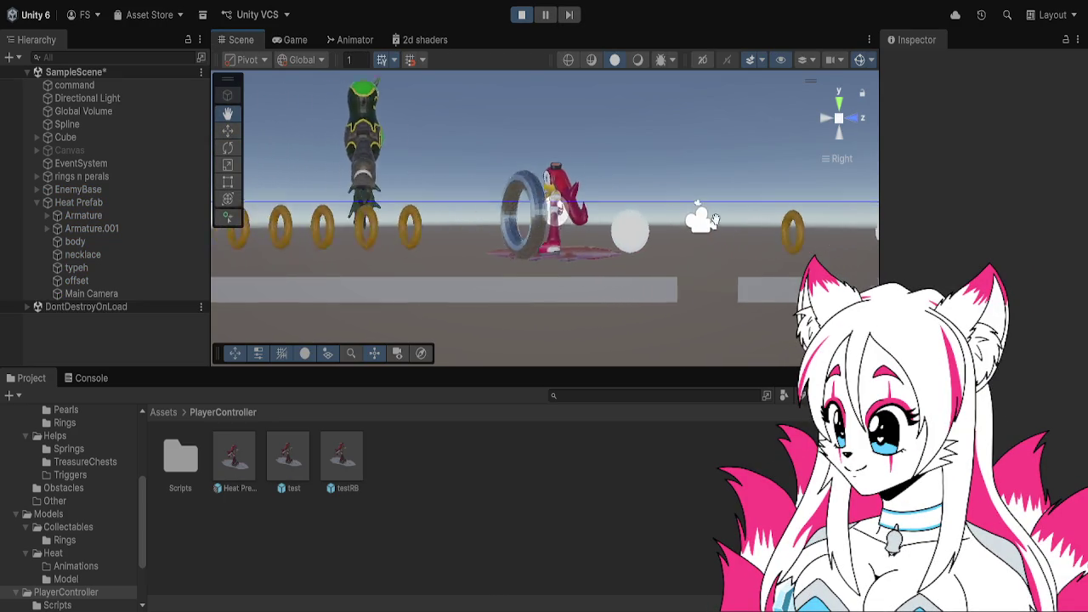
{"action": "left_click", "coordinate": [521, 14]}
{"action": "scroll", "coordinate": [563, 149], "scroll_direction": "down", "scroll_amount": 4}
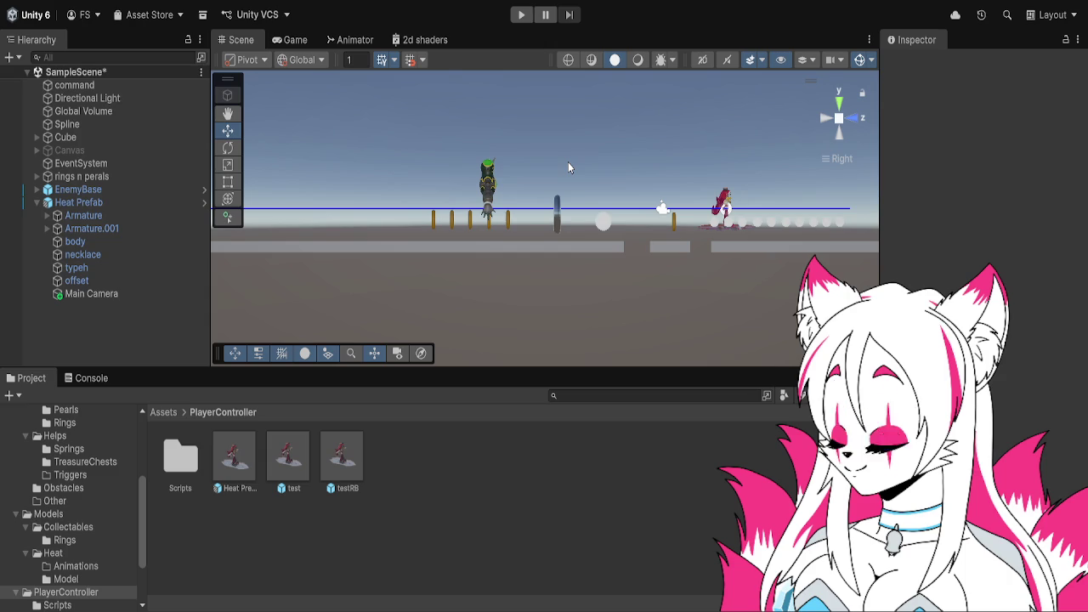
- Select Heat Prefab and reopen it in Prefab Mode, checking its Armature objects
{"action": "left_click", "coordinate": [58, 217]}
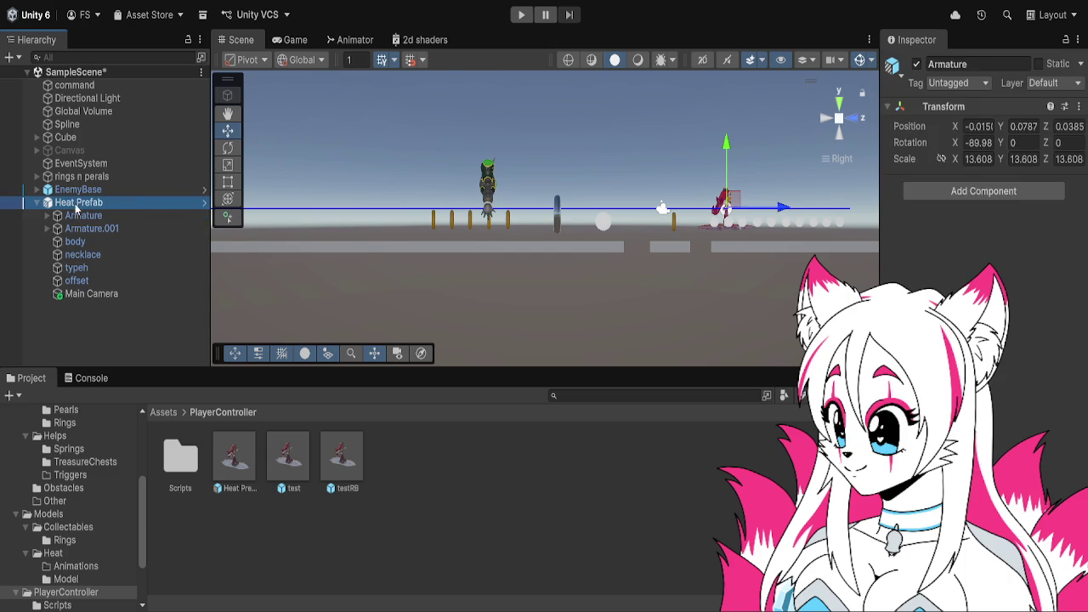
{"action": "left_click", "coordinate": [72, 205]}
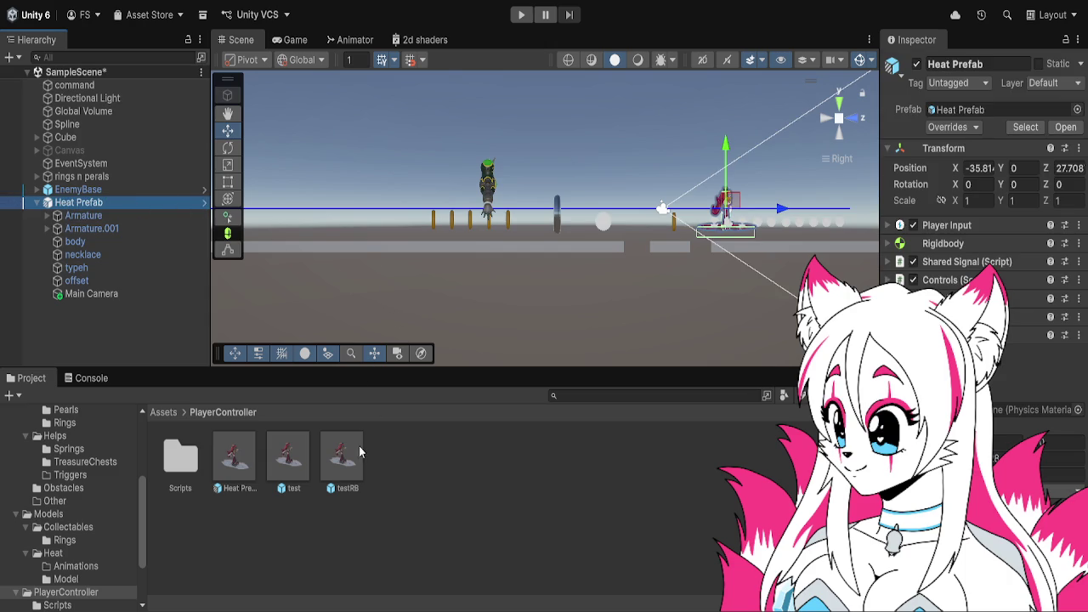
{"action": "scroll", "coordinate": [688, 259], "scroll_direction": "down", "scroll_amount": 1}
{"action": "double_click", "coordinate": [240, 441]}
{"action": "left_click", "coordinate": [137, 118]}
{"action": "left_click", "coordinate": [133, 94]}
{"action": "left_click", "coordinate": [133, 105]}
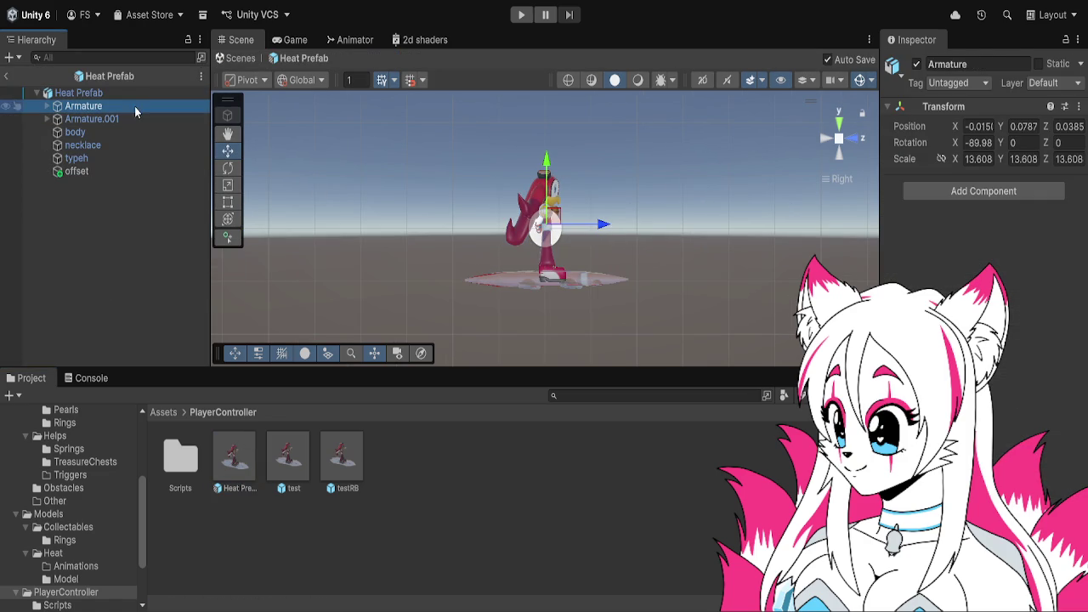
- Duplicate the offset collider and rename the copy to 'detect ground'
{"action": "left_click", "coordinate": [129, 95]}
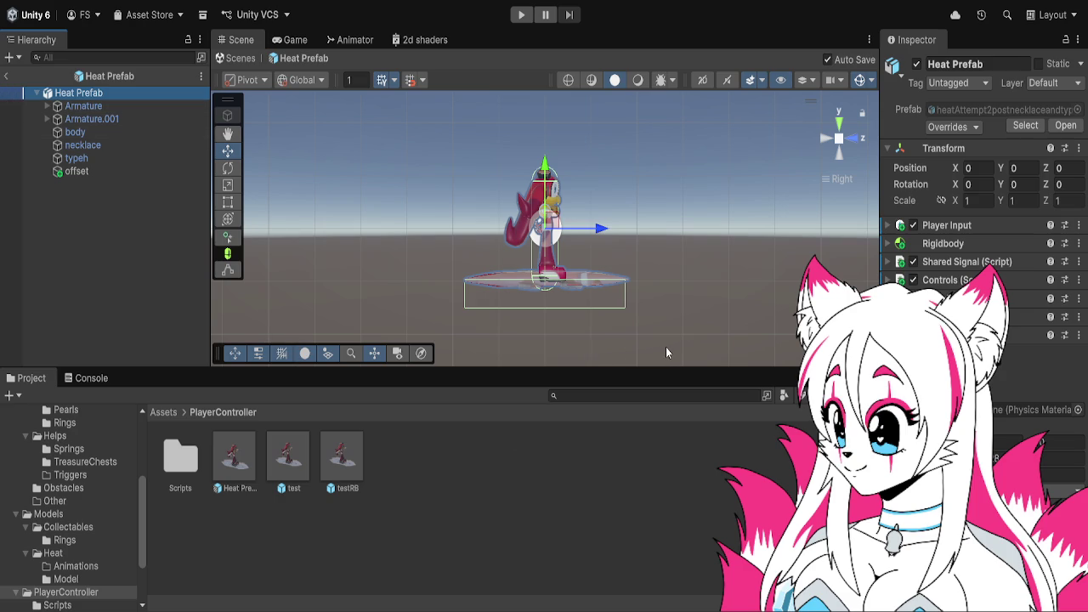
{"action": "left_click", "coordinate": [85, 173]}
{"action": "key", "text": "ctrl+d"}
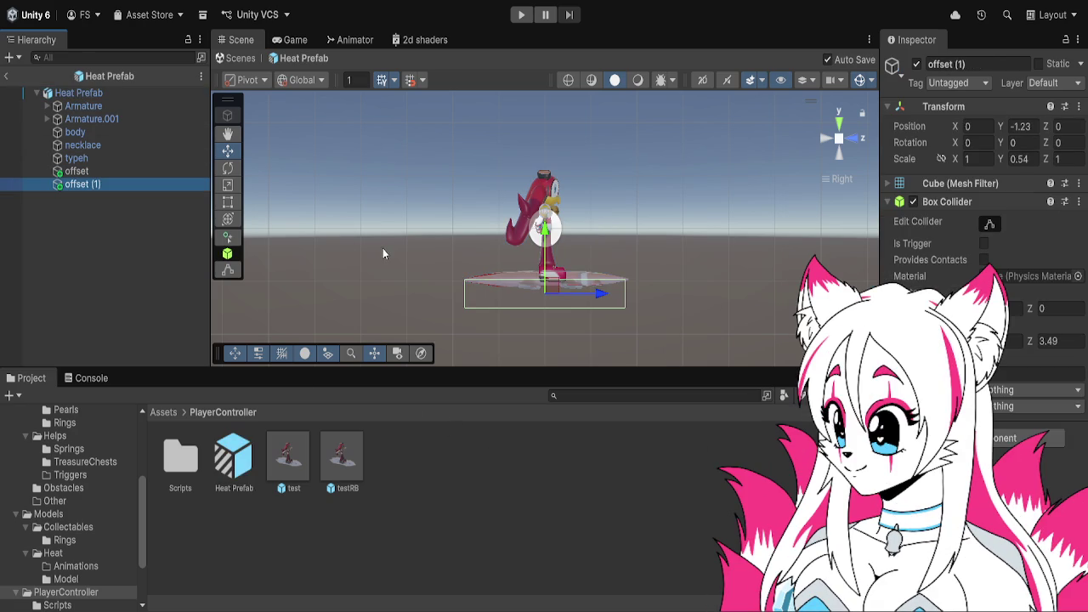
{"action": "left_click", "coordinate": [969, 66]}
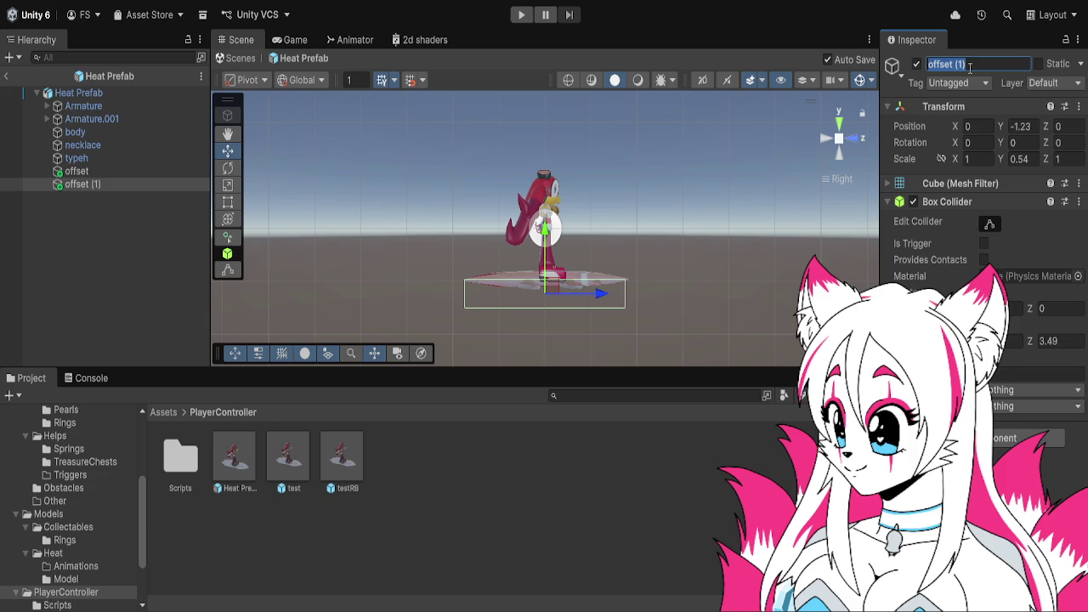
{"action": "type", "text": "detect ground"}
{"action": "key", "text": "Return"}
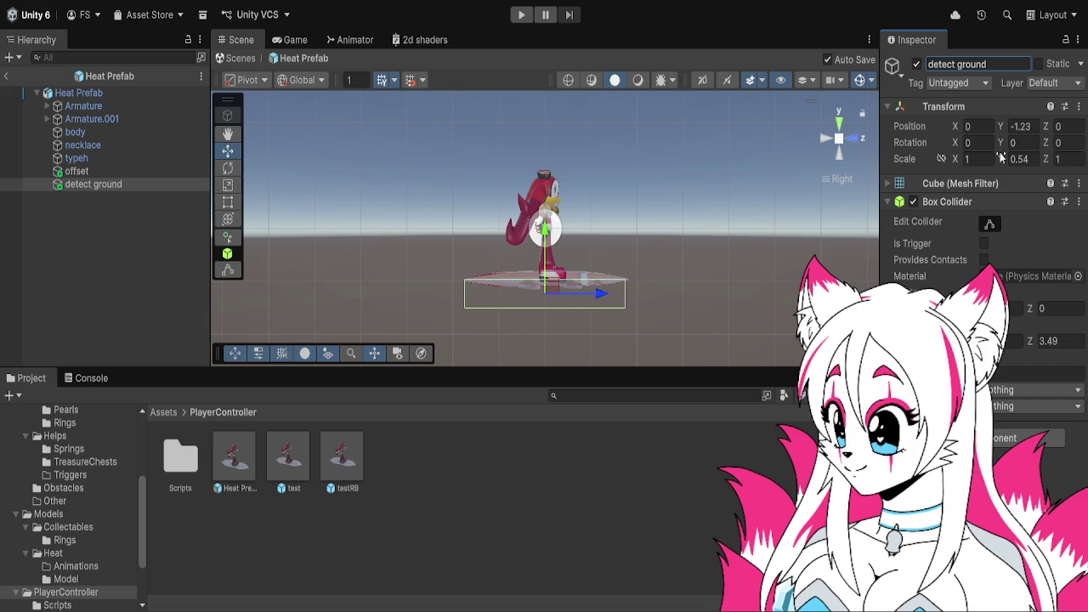
- Flatten detect ground to Y scale 0.08 and lower it below offset to Y -1.52
{"action": "left_click_drag", "start_coordinate": [1001, 158], "coordinate": [984, 155]}
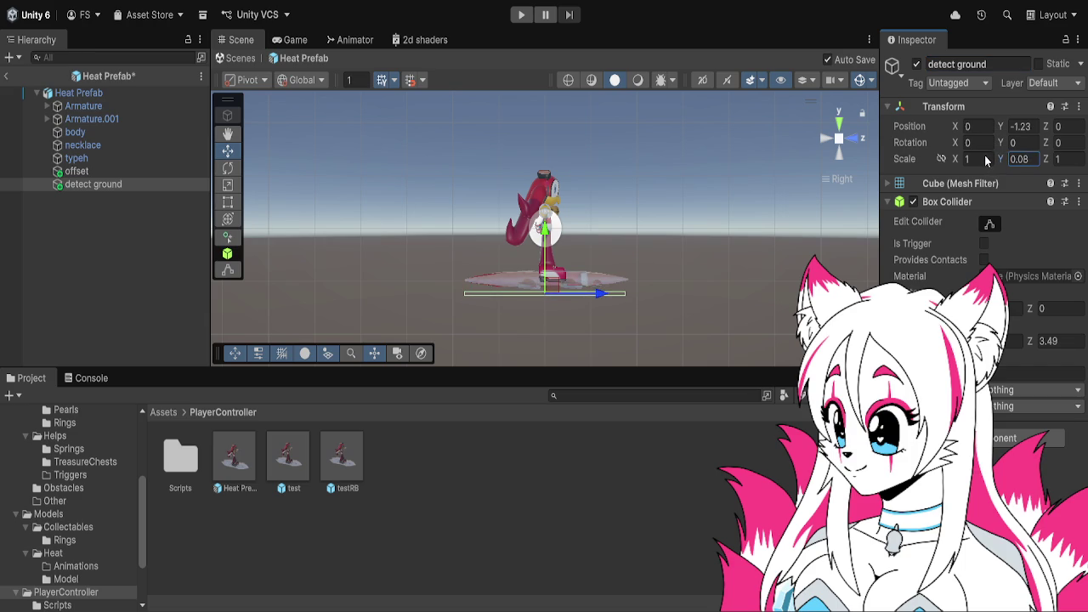
{"action": "left_click", "coordinate": [119, 171]}
{"action": "left_click", "coordinate": [120, 181]}
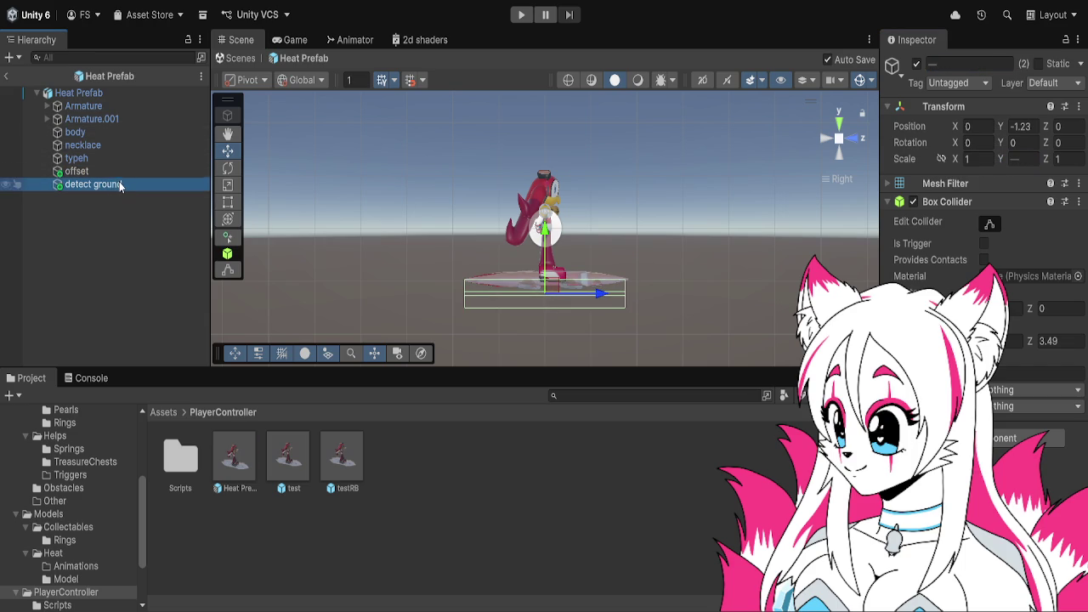
{"action": "left_click_drag", "start_coordinate": [544, 255], "coordinate": [544, 268]}
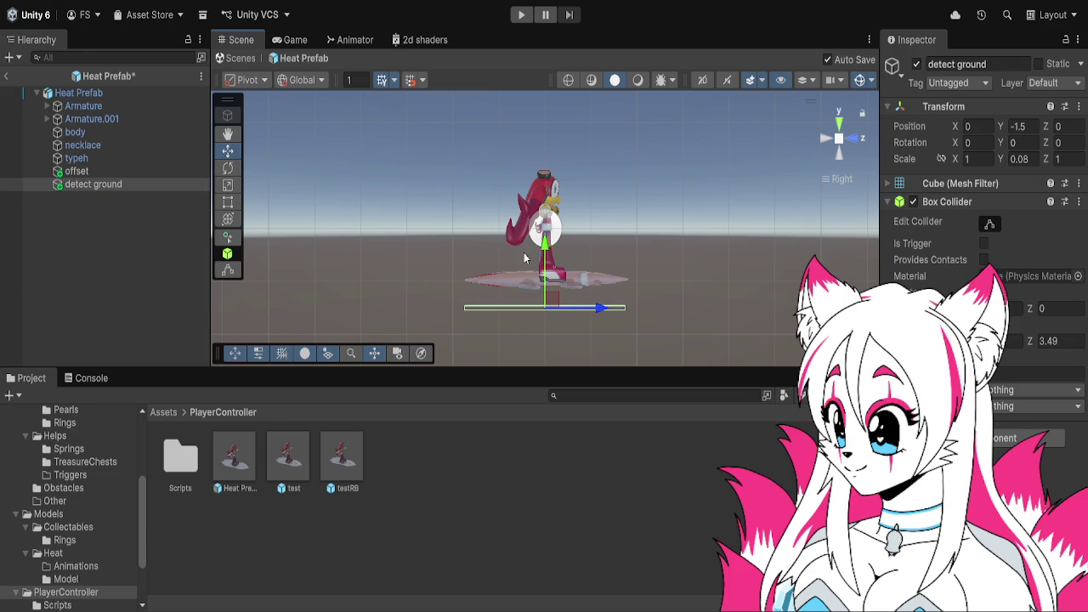
{"action": "left_click", "coordinate": [119, 173]}
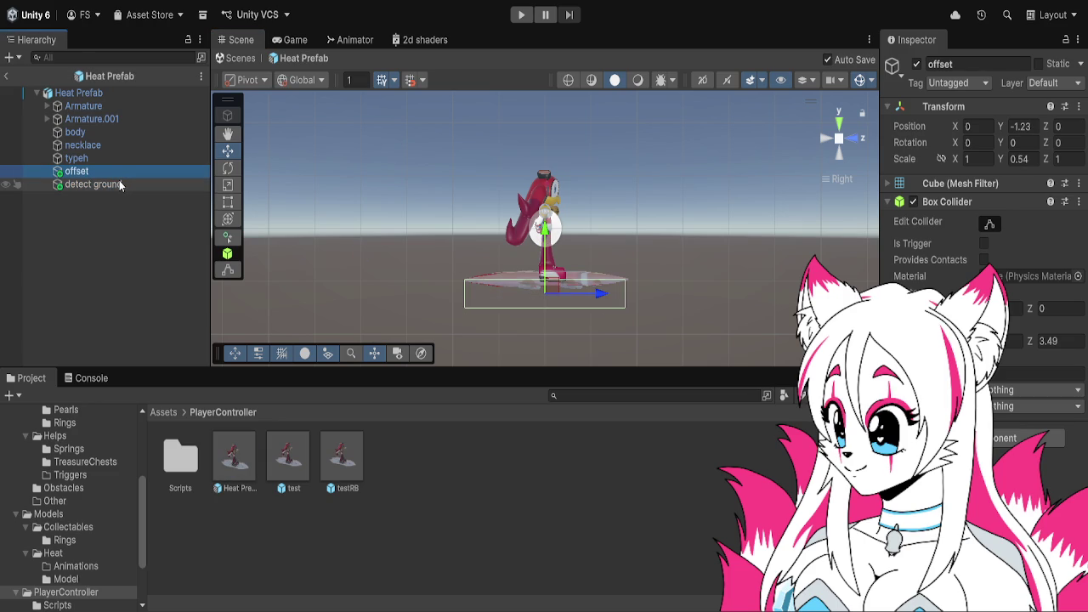
{"action": "left_click", "coordinate": [119, 183]}
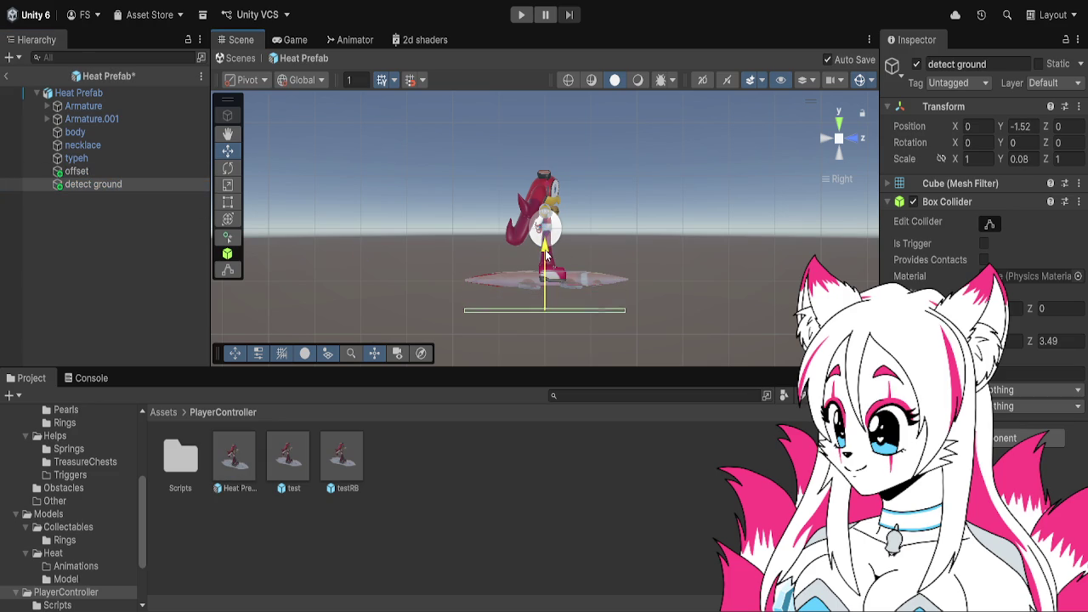
{"action": "left_click", "coordinate": [133, 174]}
{"action": "left_click", "coordinate": [132, 184]}
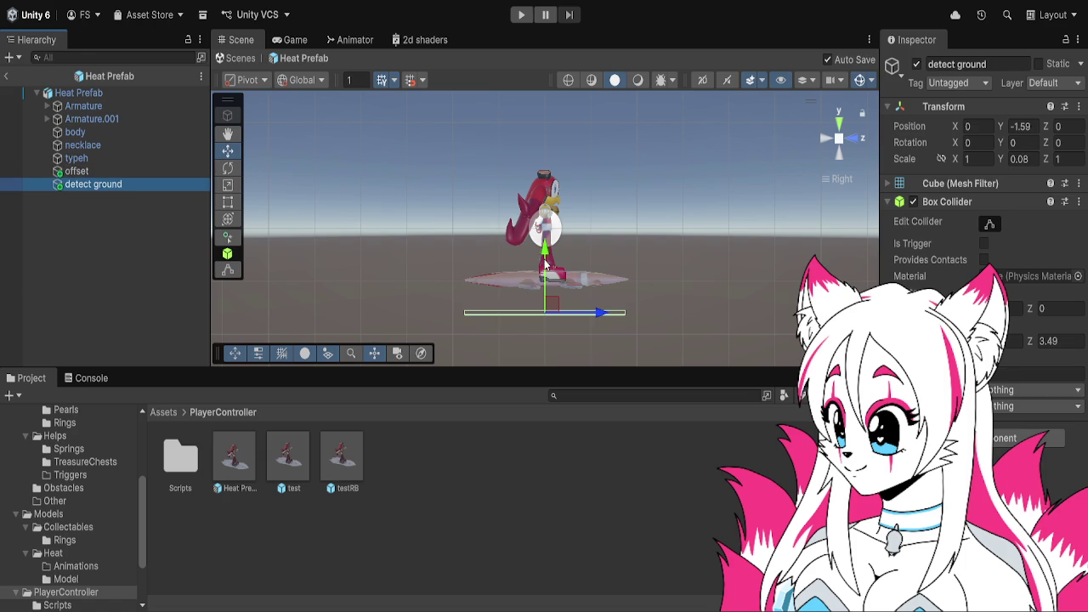
{"action": "left_click", "coordinate": [90, 174], "text": "ctrl"}
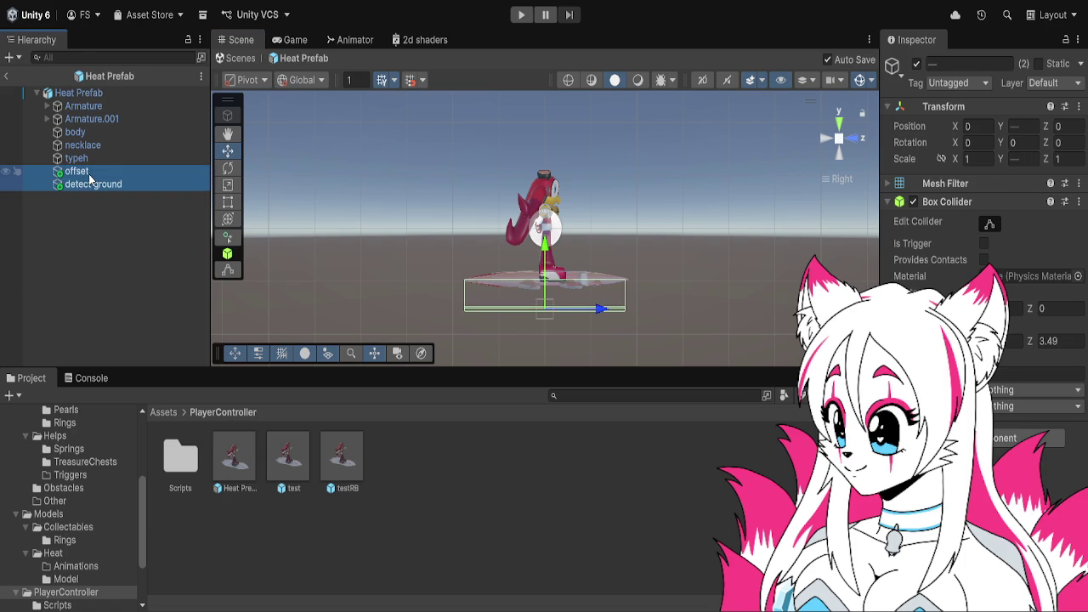
{"action": "left_click", "coordinate": [95, 188]}
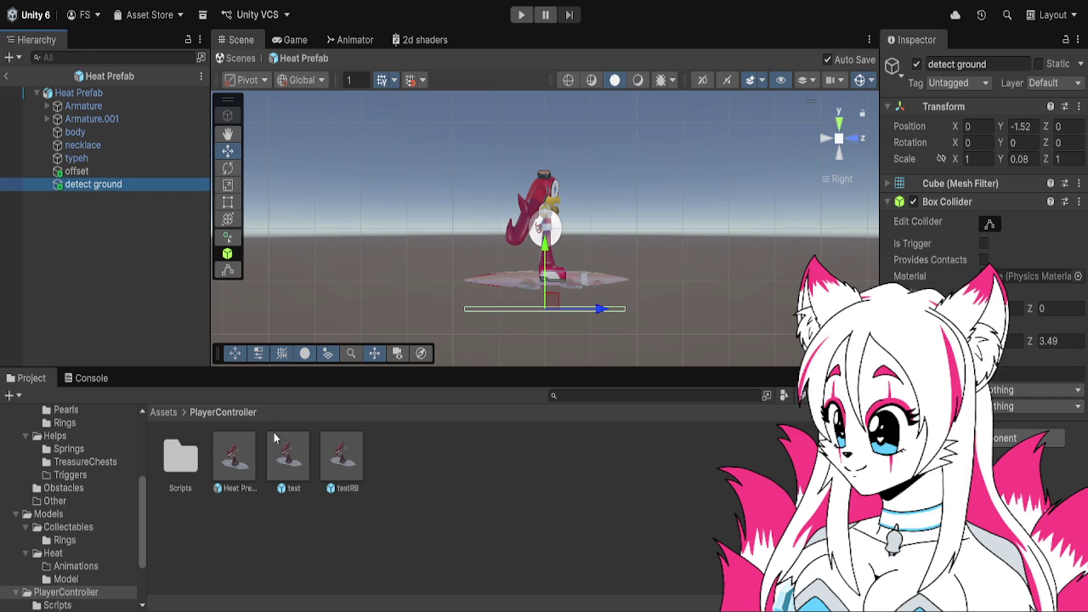
{"action": "left_click", "coordinate": [888, 201]}
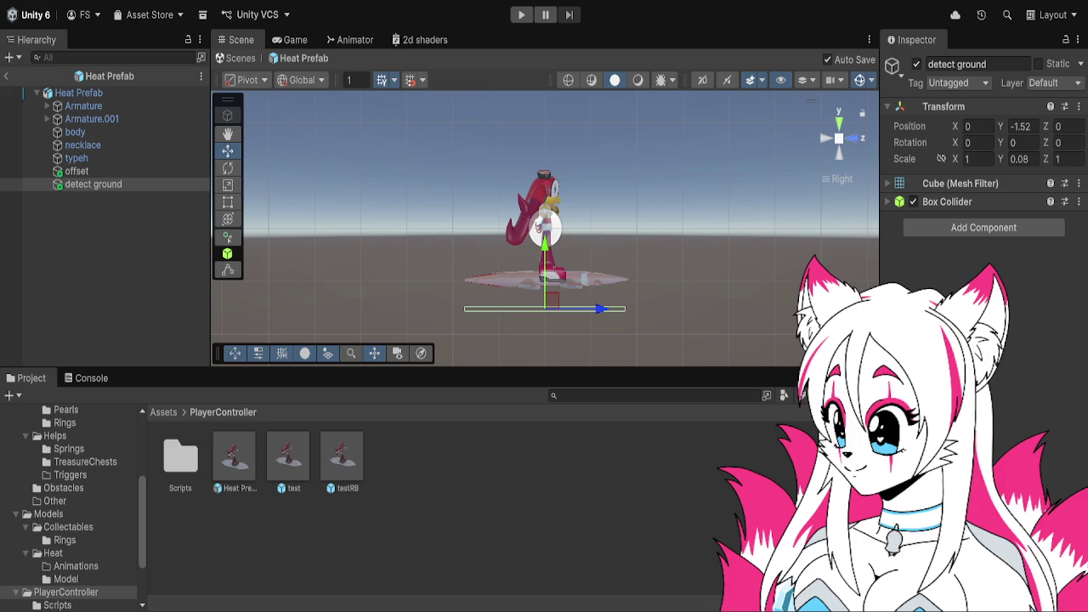
- Attach Check Grounded State to detect ground, with Heat Prefab's shared signal in Signal Its On Air
{"action": "left_click_drag", "start_coordinate": [1087, 255], "coordinate": [920, 235]}
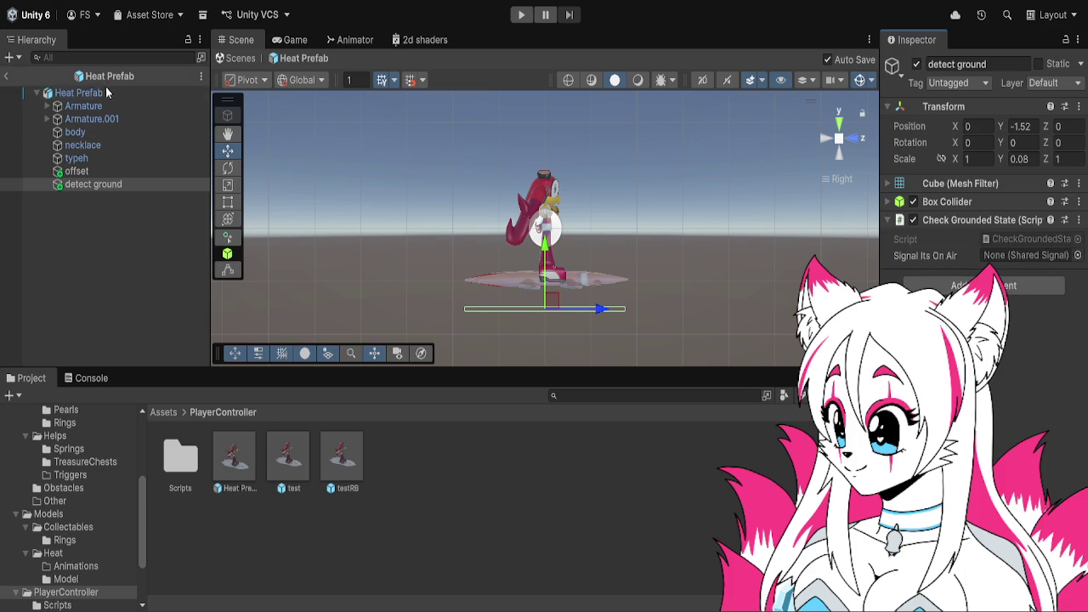
{"action": "left_click_drag", "start_coordinate": [1035, 261], "coordinate": [1029, 255]}
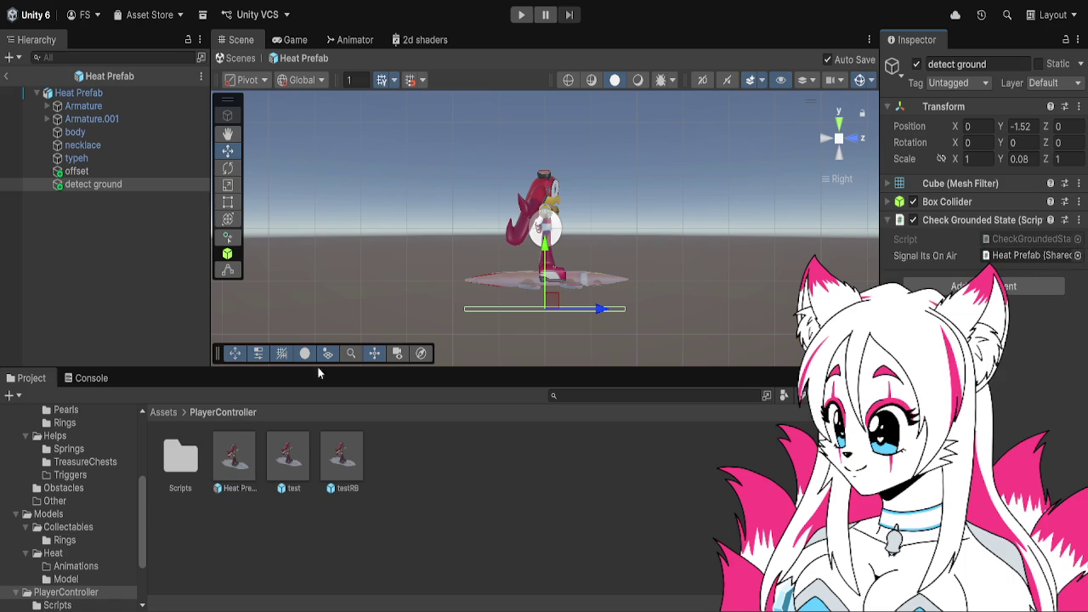
{"action": "left_click", "coordinate": [84, 105]}
{"action": "left_click", "coordinate": [78, 93]}
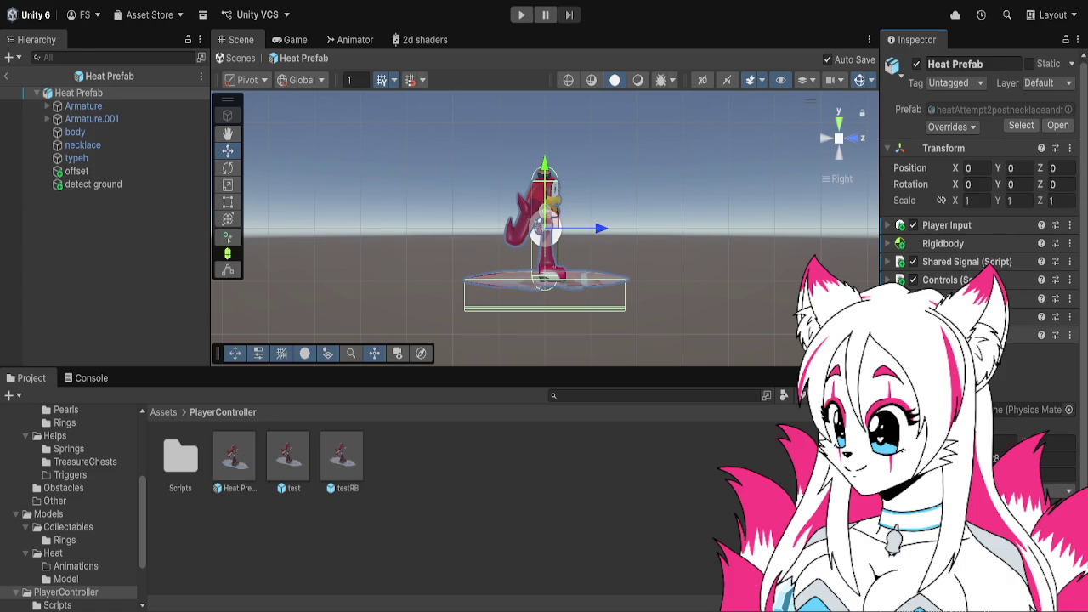
- Move the Controls script above Shared Signal and select the test prefab asset
{"action": "left_click", "coordinate": [965, 243]}
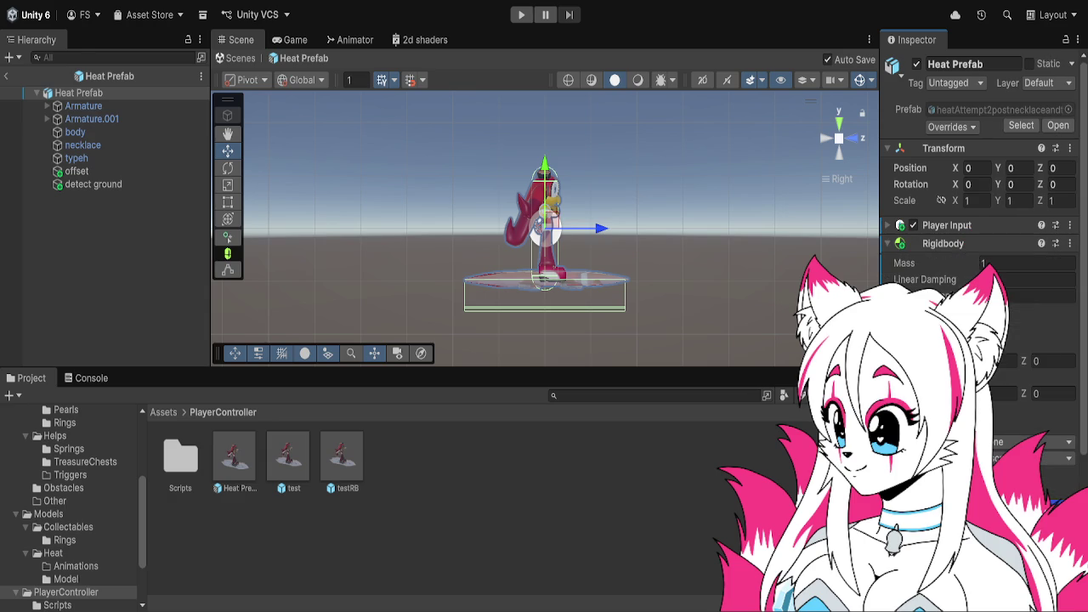
{"action": "left_click", "coordinate": [890, 245]}
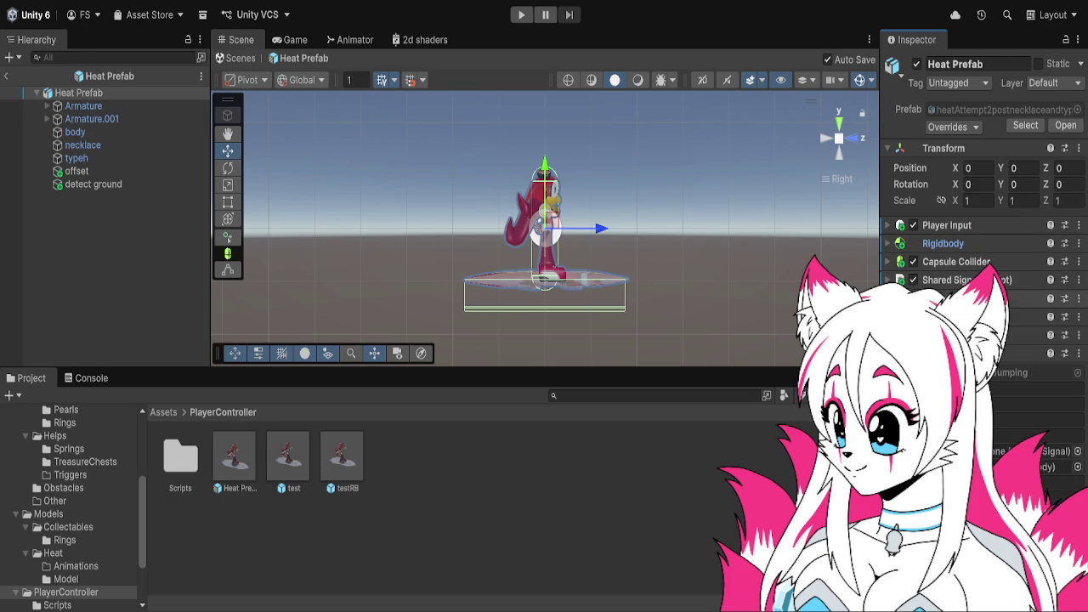
{"action": "left_click_drag", "start_coordinate": [952, 298], "coordinate": [959, 272]}
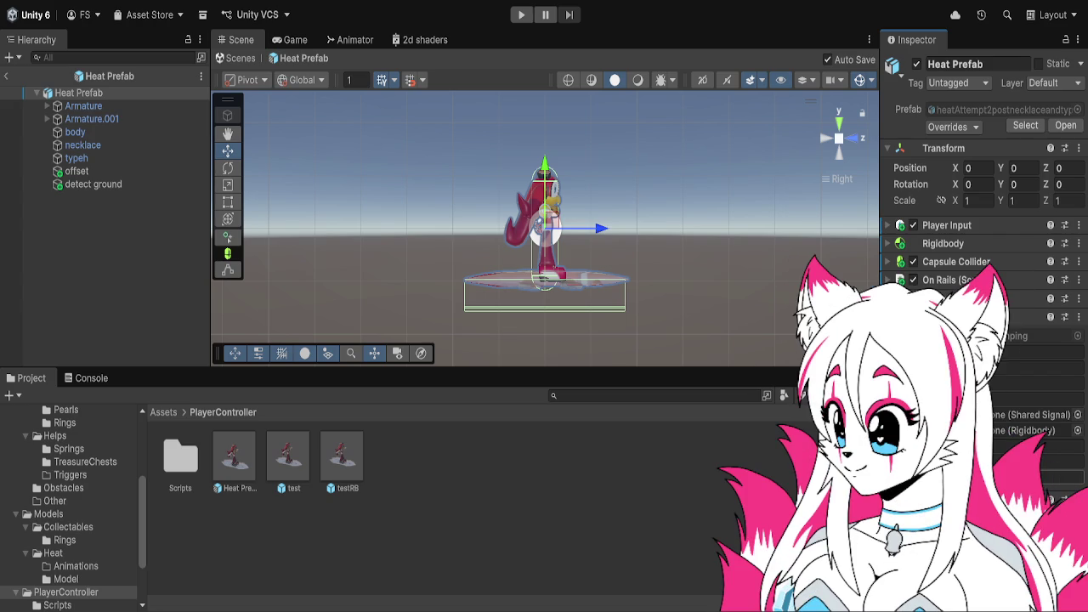
{"action": "left_click", "coordinate": [300, 442]}
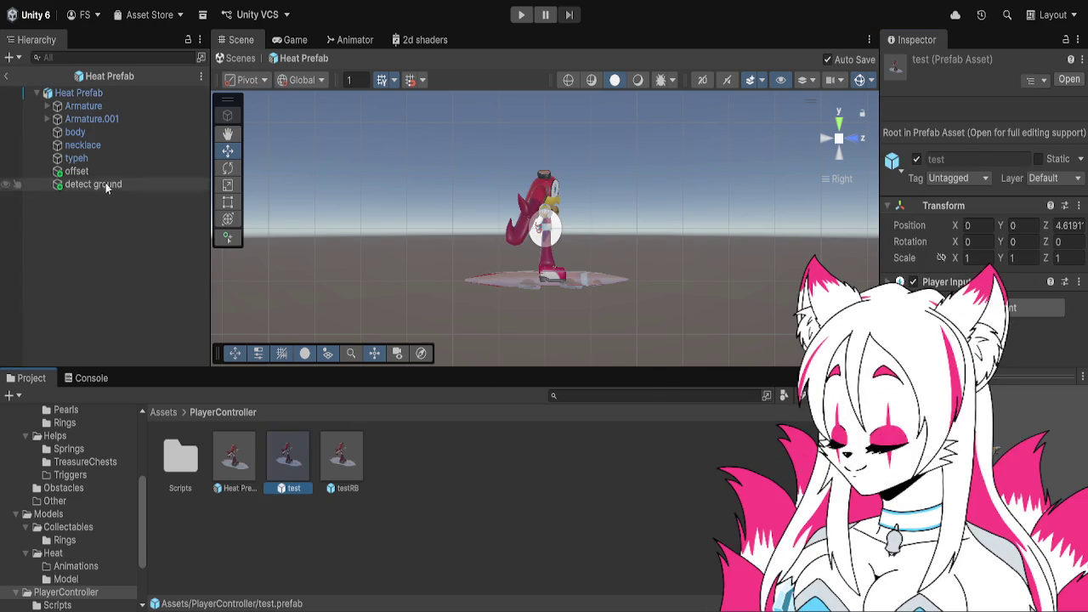
- Open the test prefab and inspect its ground offset and groundCheck objects
{"action": "left_click", "coordinate": [95, 145]}
{"action": "left_click", "coordinate": [102, 109]}
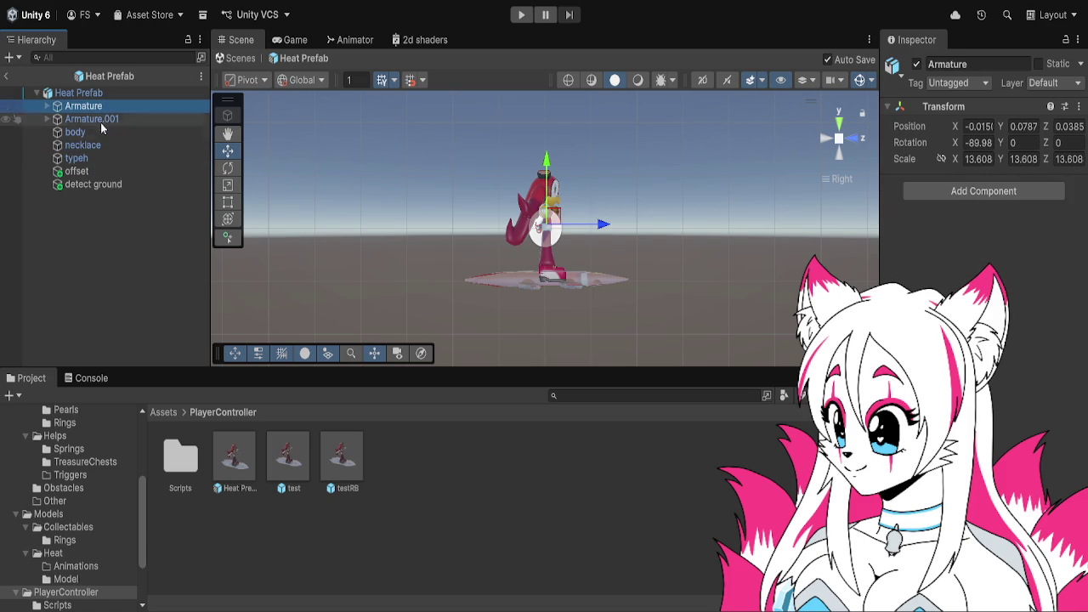
{"action": "left_click", "coordinate": [85, 171]}
{"action": "double_click", "coordinate": [270, 446]}
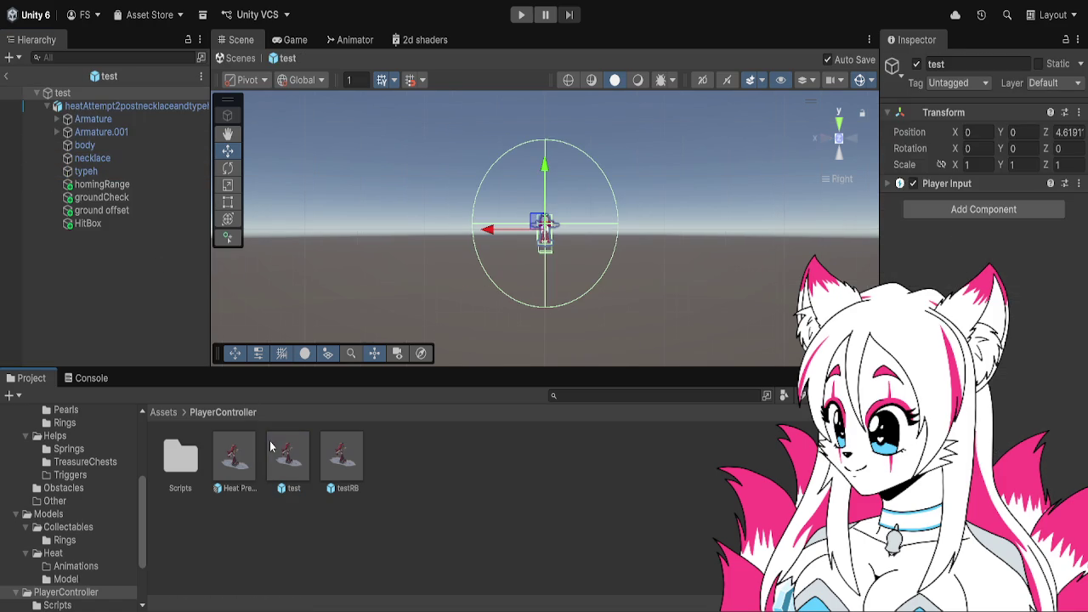
{"action": "left_click", "coordinate": [143, 210]}
{"action": "left_click", "coordinate": [138, 197]}
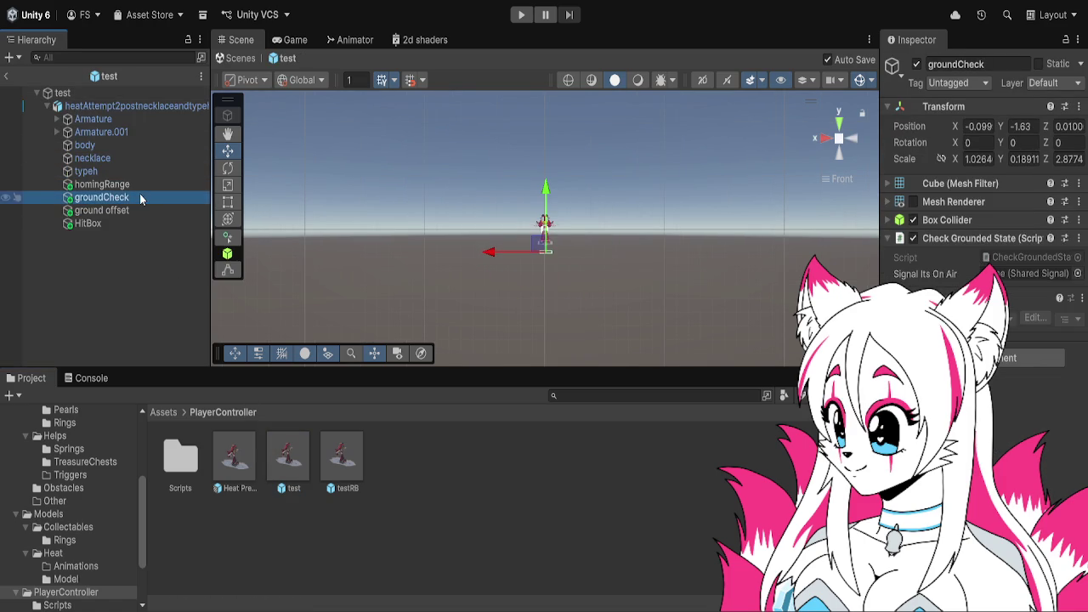
{"action": "left_click", "coordinate": [136, 182]}
- Check the test root's Homing Attack speed values, then select the Heat Prefab asset
{"action": "left_click", "coordinate": [125, 109]}
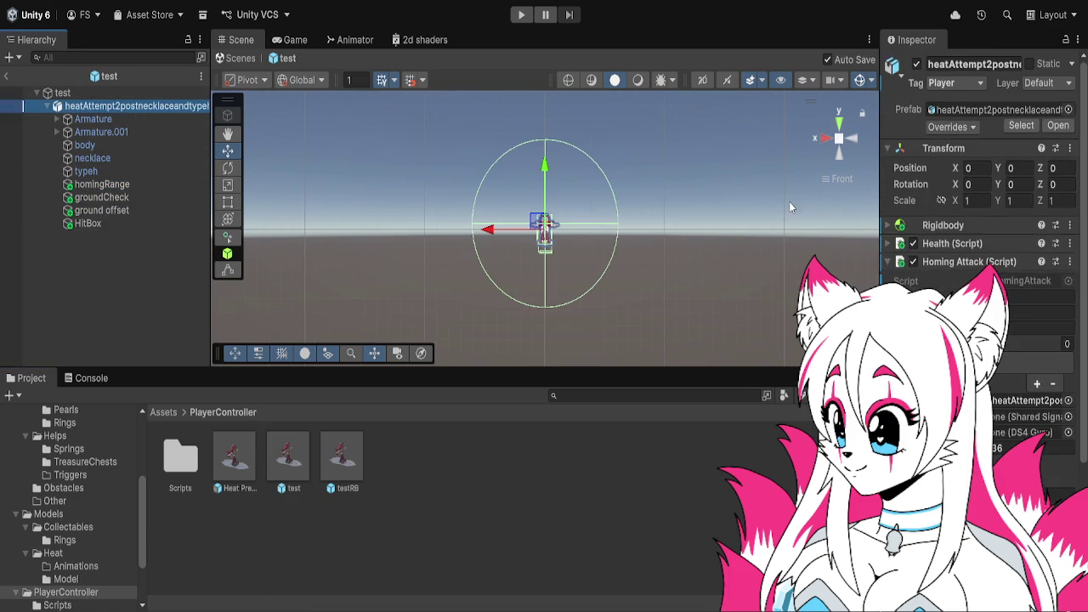
{"action": "scroll", "coordinate": [916, 238], "scroll_direction": "down", "scroll_amount": 3}
{"action": "left_click", "coordinate": [999, 209]}
{"action": "left_click", "coordinate": [996, 221]}
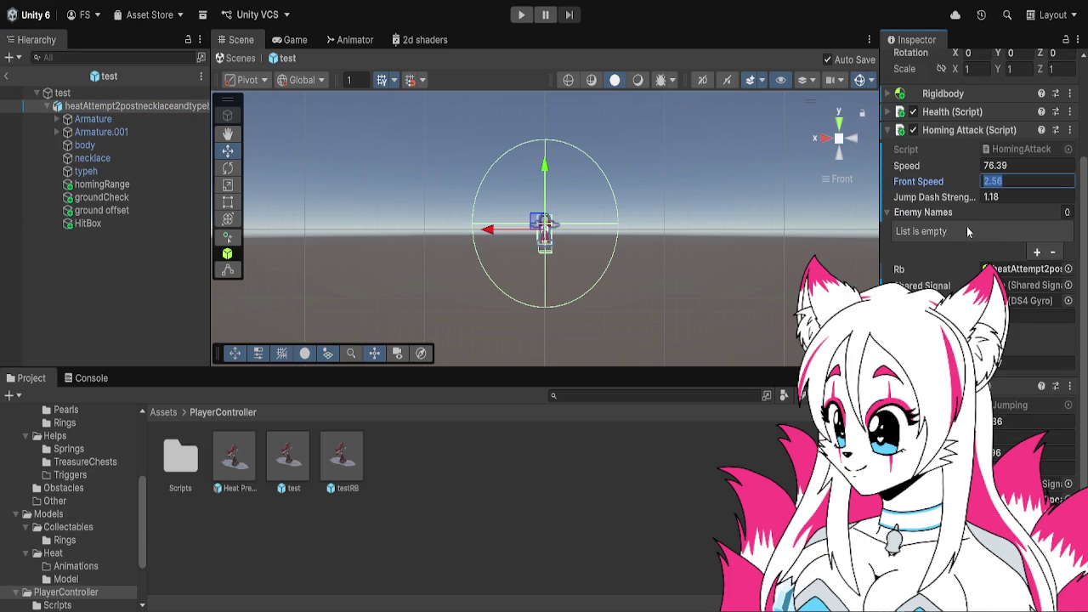
{"action": "left_click", "coordinate": [969, 173]}
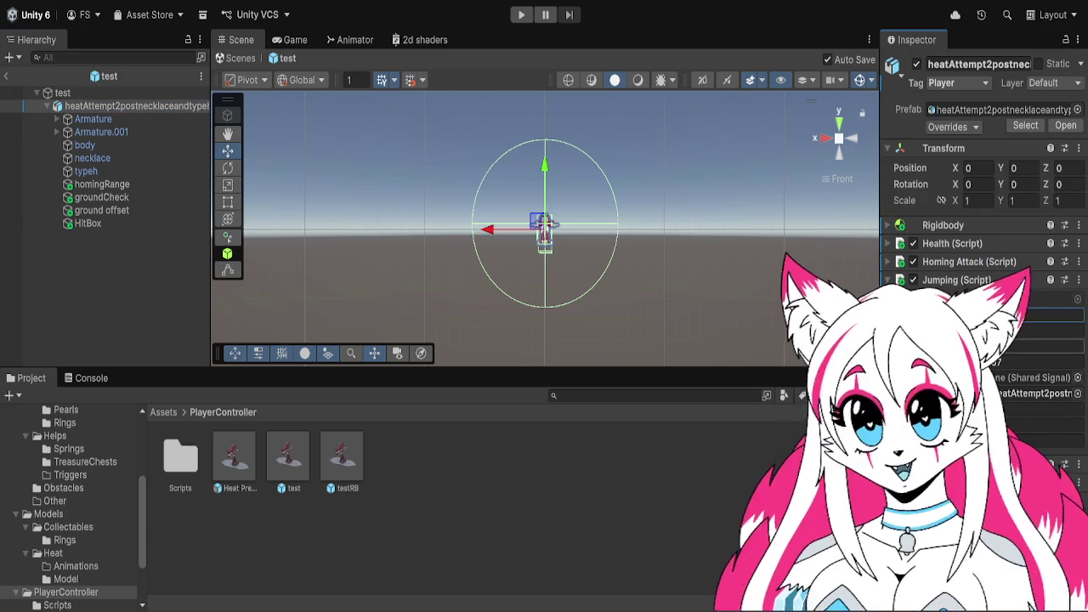
{"action": "left_click", "coordinate": [245, 461]}
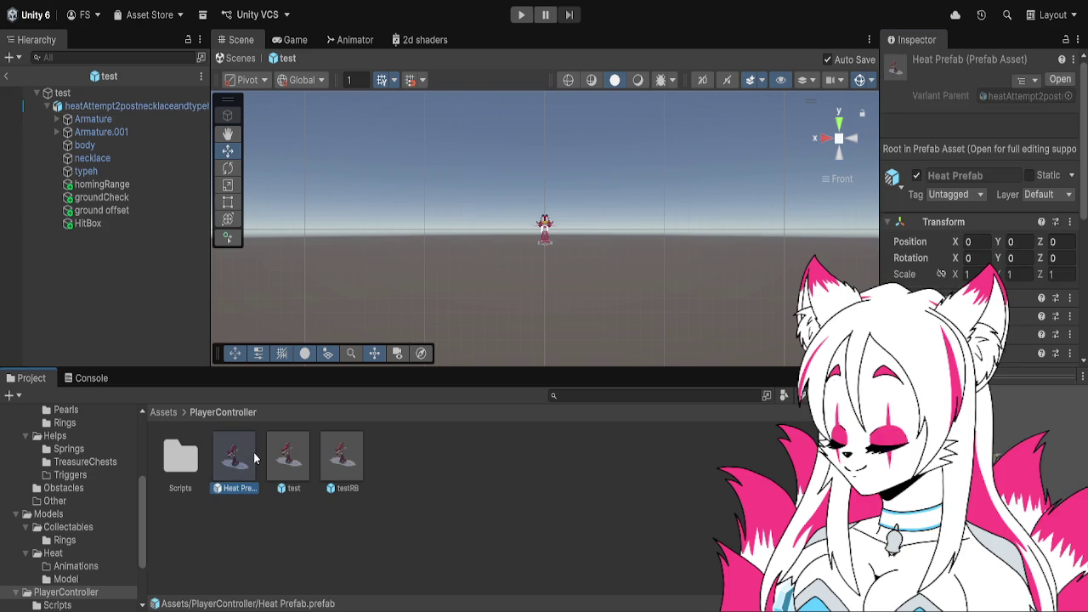
- Set Heat Prefab's jump strengths to Short 4.85, Mid 6 and Long 8
{"action": "scroll", "coordinate": [989, 237], "scroll_direction": "down", "scroll_amount": 5}
{"action": "scroll", "coordinate": [989, 237], "scroll_direction": "up", "scroll_amount": 1}
{"action": "left_click", "coordinate": [986, 223]}
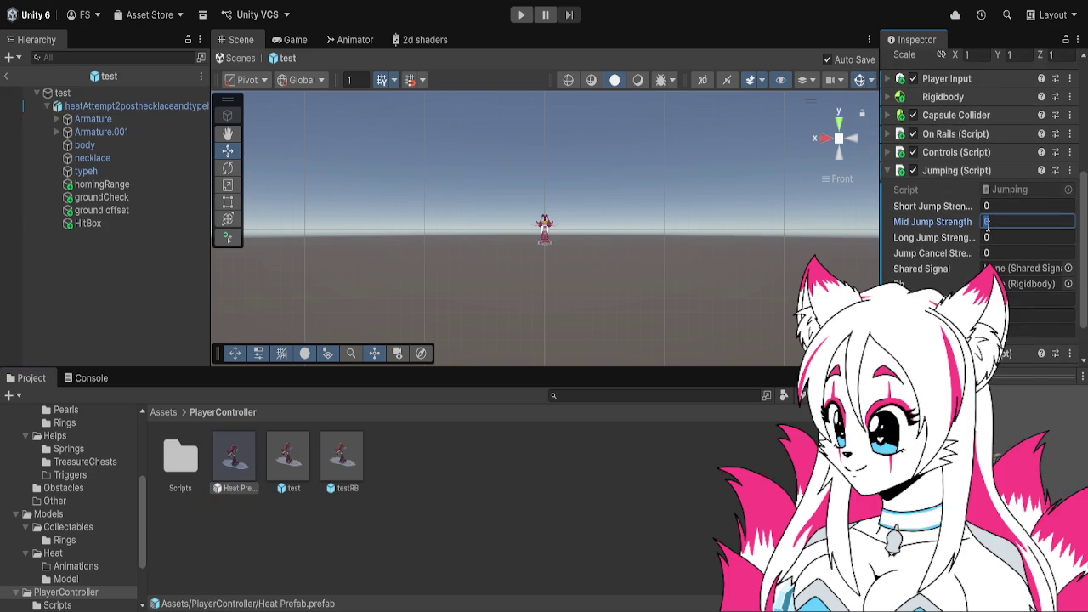
{"action": "type", "text": "6"}
{"action": "key", "text": "Return"}
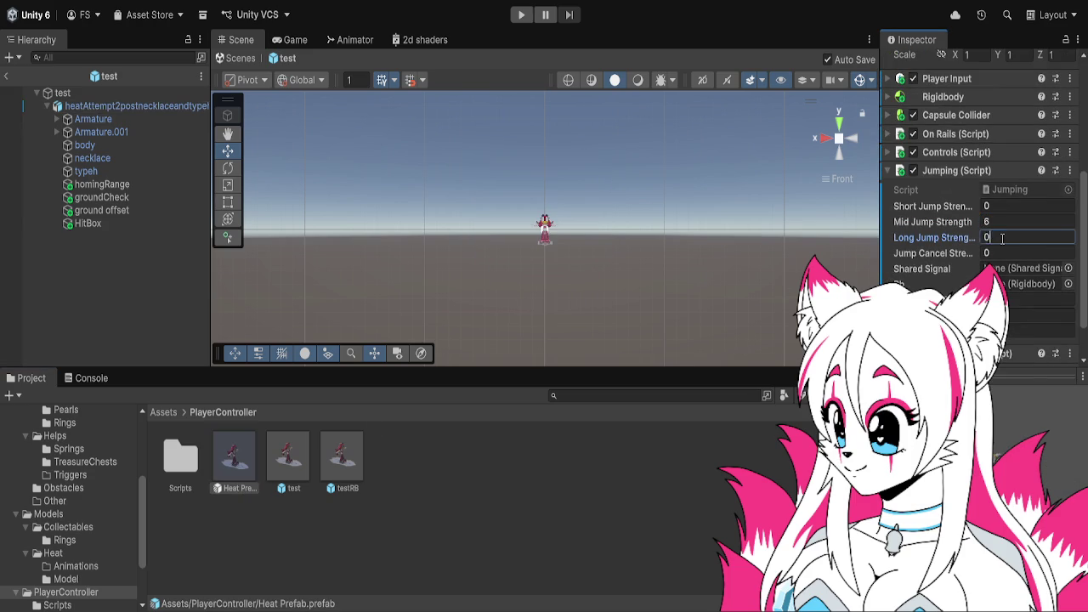
{"action": "type", "text": "8"}
{"action": "left_click", "coordinate": [990, 207]}
{"action": "type", "text": "4.86"}
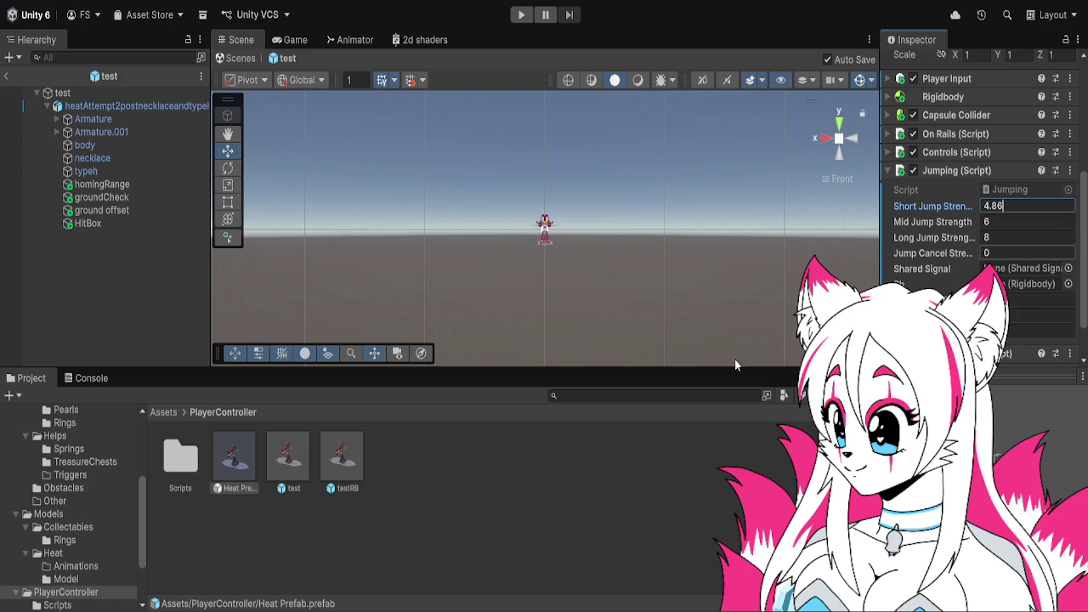
- Compare against the test prefab's ground offset, groundCheck, homingRange and Jumping values
{"action": "left_click", "coordinate": [301, 475]}
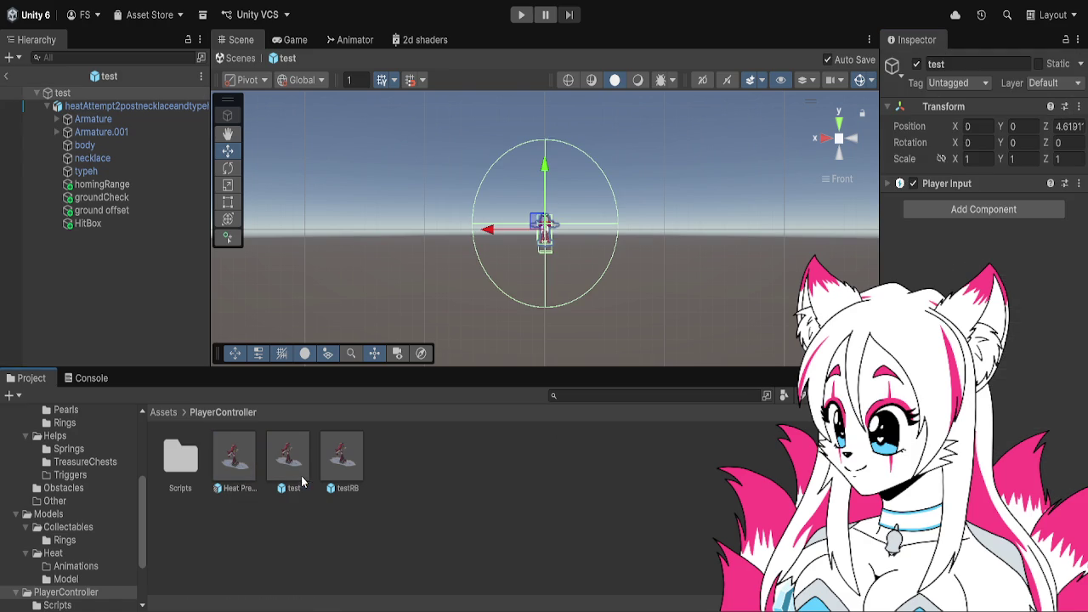
{"action": "left_click", "coordinate": [98, 212]}
{"action": "left_click", "coordinate": [102, 198]}
{"action": "left_click", "coordinate": [106, 185]}
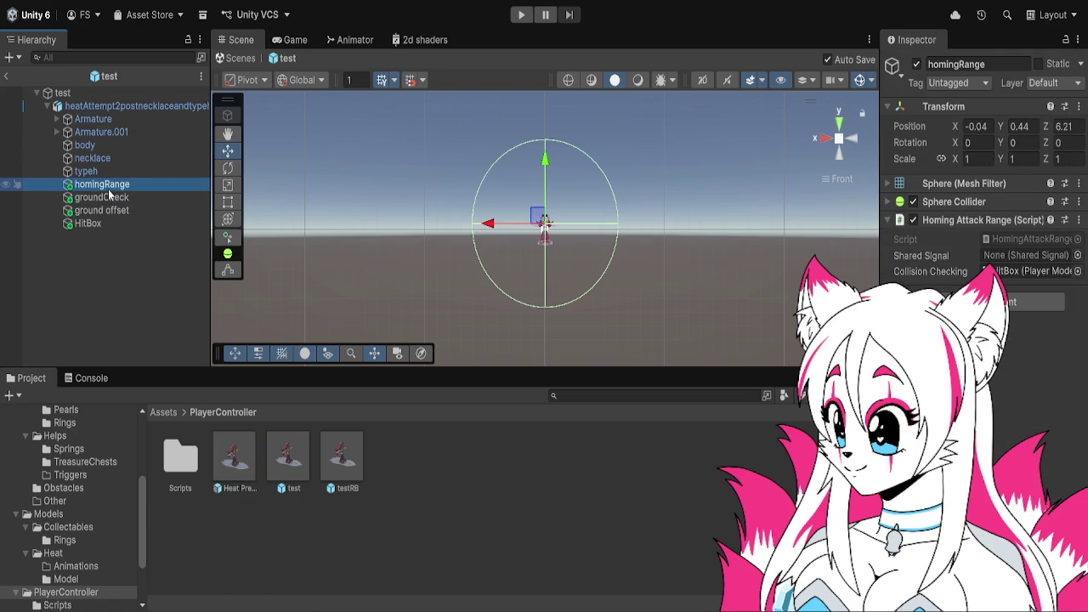
{"action": "left_click", "coordinate": [158, 110]}
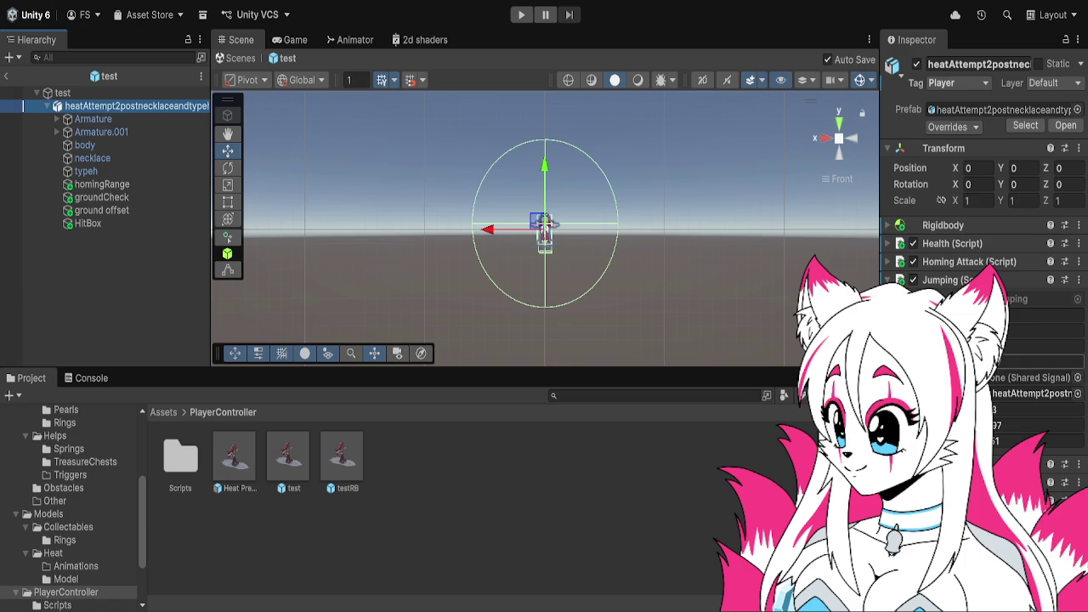
{"action": "left_click", "coordinate": [1037, 362]}
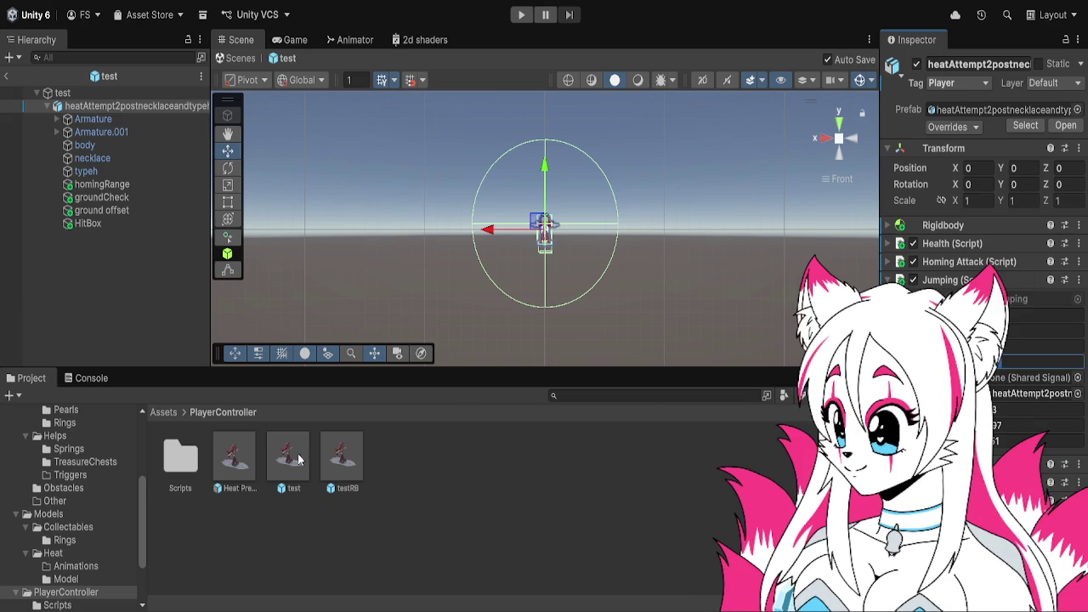
- Set Heat Prefab's Short Jump Duration to 0.3 and Jump Cancel Strength to 5.5
{"action": "left_click", "coordinate": [245, 457]}
{"action": "scroll", "coordinate": [978, 238], "scroll_direction": "down", "scroll_amount": 5}
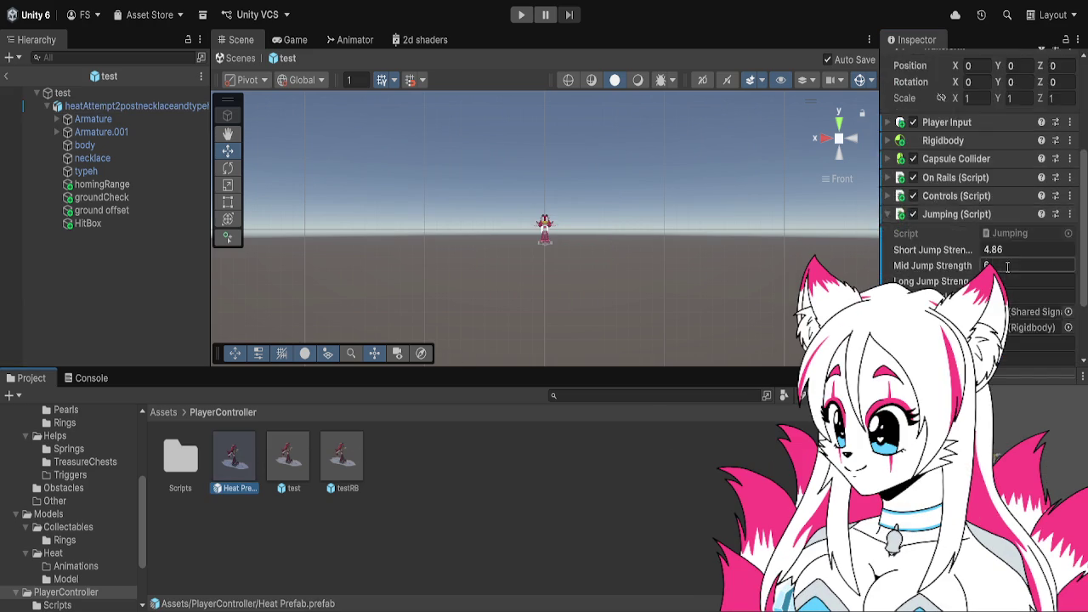
{"action": "left_click", "coordinate": [994, 255]}
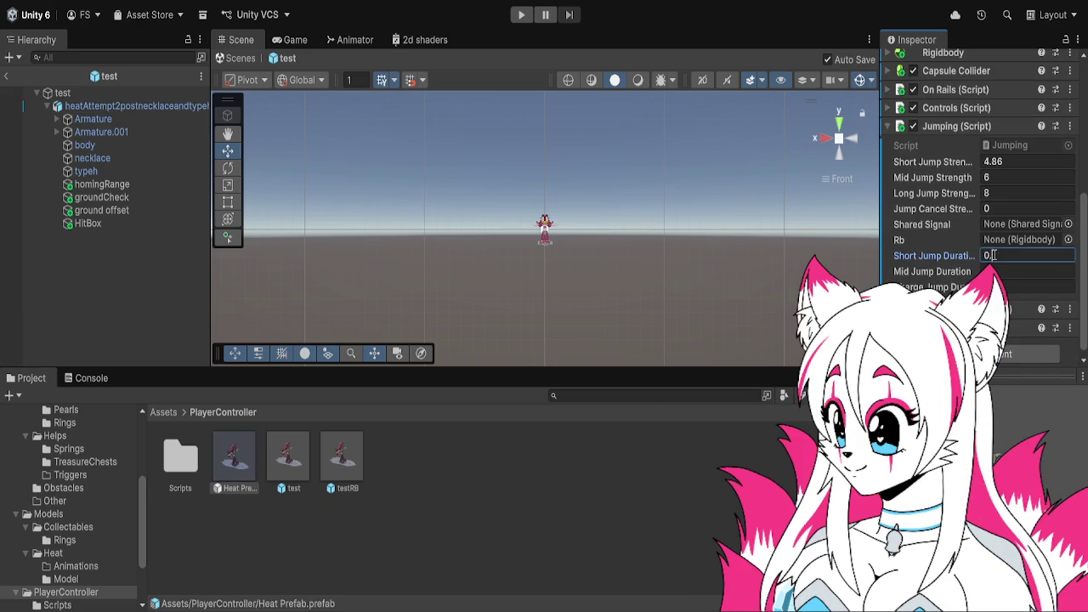
{"action": "type", "text": "3"}
{"action": "left_click", "coordinate": [1017, 271]}
{"action": "left_click", "coordinate": [1014, 286]}
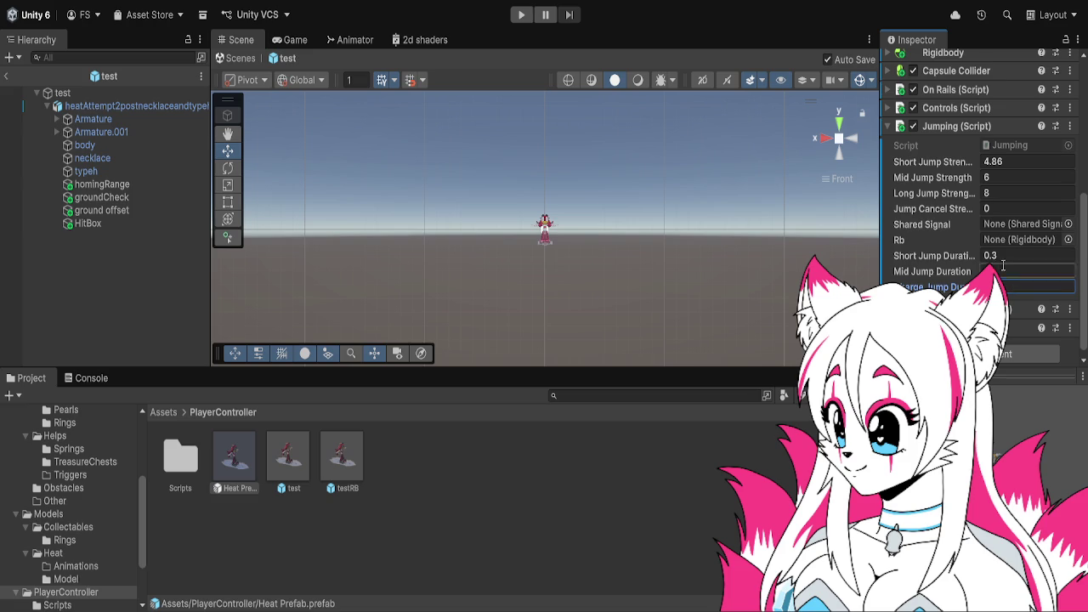
{"action": "left_click", "coordinate": [993, 210]}
{"action": "type", "text": "5.57"}
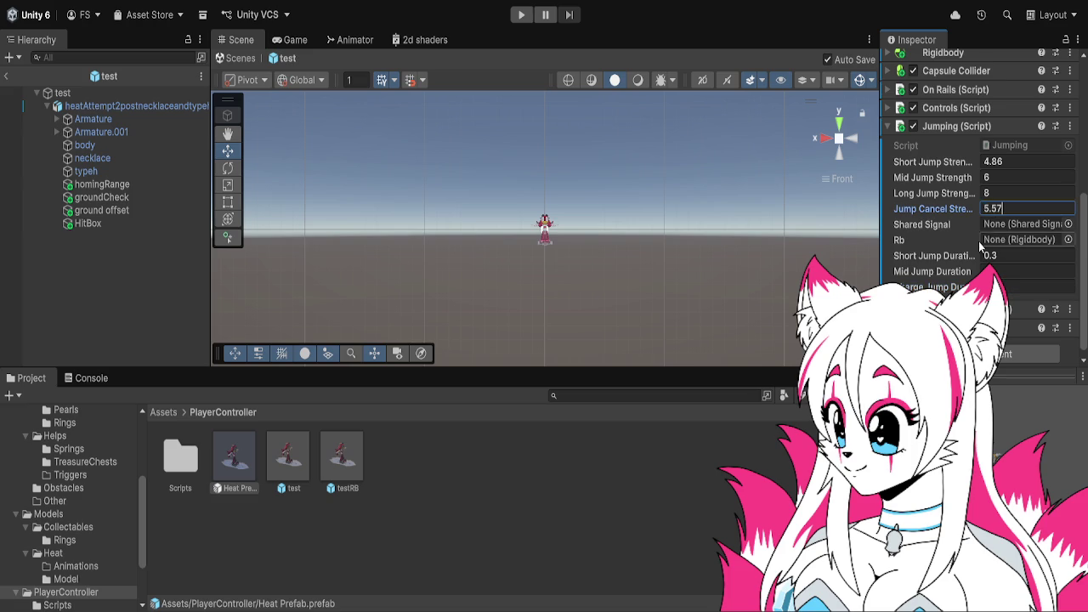
{"action": "key", "text": "BackSpace"}
{"action": "key", "text": "BackSpace"}
{"action": "type", "text": "5"}
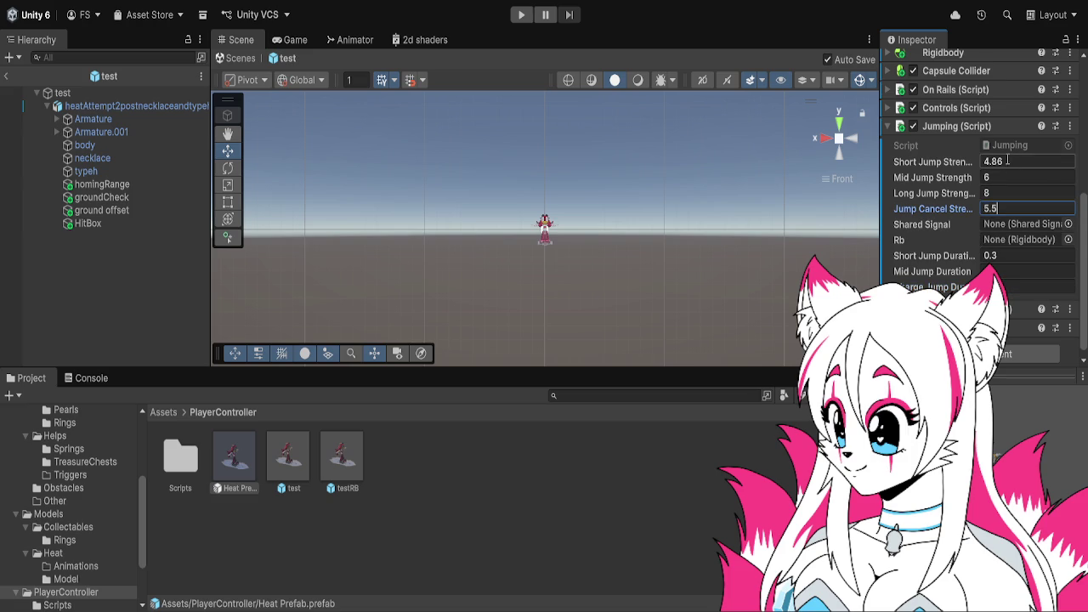
{"action": "left_click", "coordinate": [1006, 161]}
{"action": "left_click", "coordinate": [1007, 162]}
{"action": "type", "text": "4.85"}
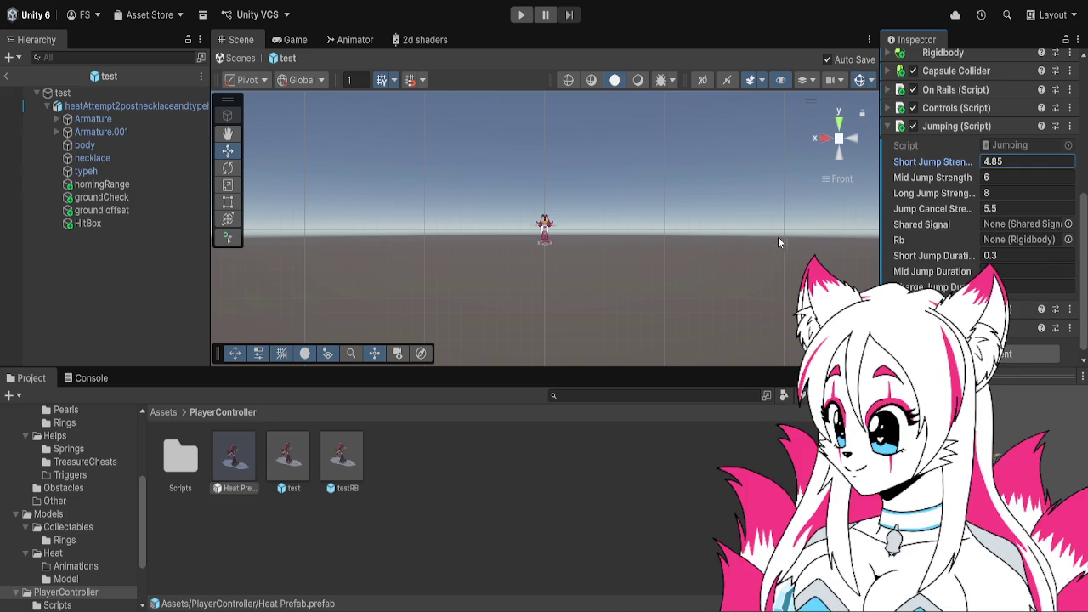
- Try linking homingRange into the Rb field, then open Heat Prefab for editing
{"action": "mouse_move", "coordinate": [123, 185]}
{"action": "left_mouse_down"}
{"action": "mouse_move", "coordinate": [135, 108]}
{"action": "mouse_move", "coordinate": [595, 196]}
{"action": "mouse_move", "coordinate": [1013, 236]}
{"action": "left_mouse_up"}
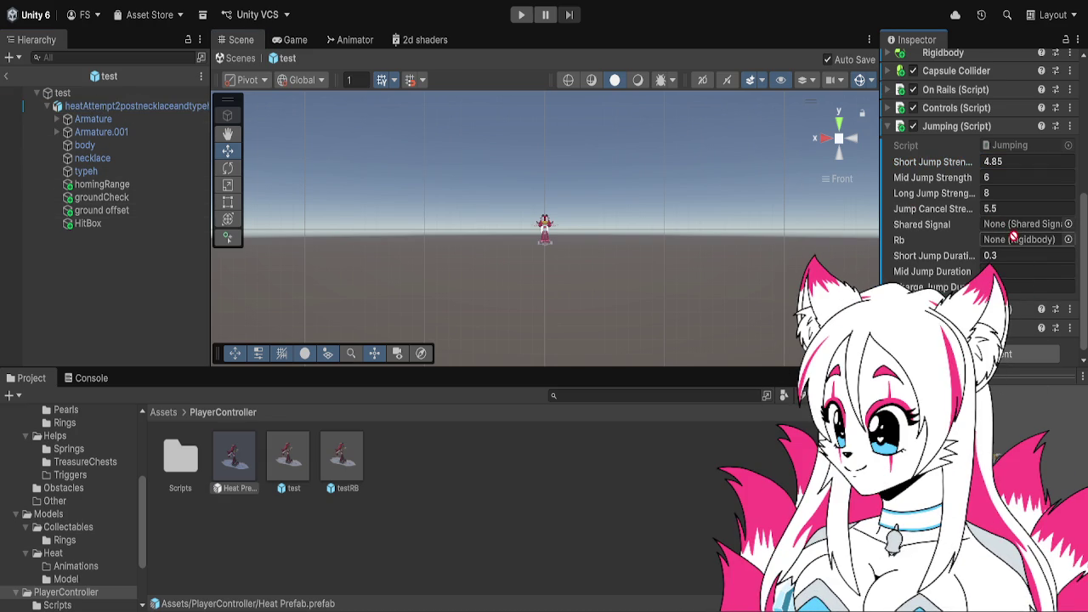
{"action": "scroll", "coordinate": [1006, 235], "scroll_direction": "up", "scroll_amount": 2}
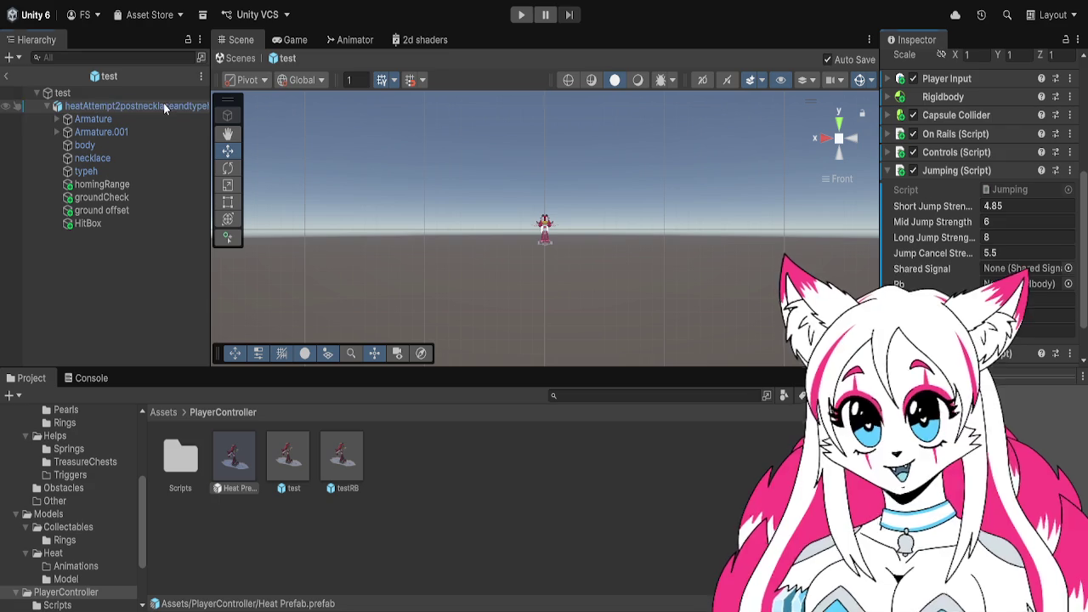
{"action": "scroll", "coordinate": [1042, 283], "scroll_direction": "up", "scroll_amount": 2}
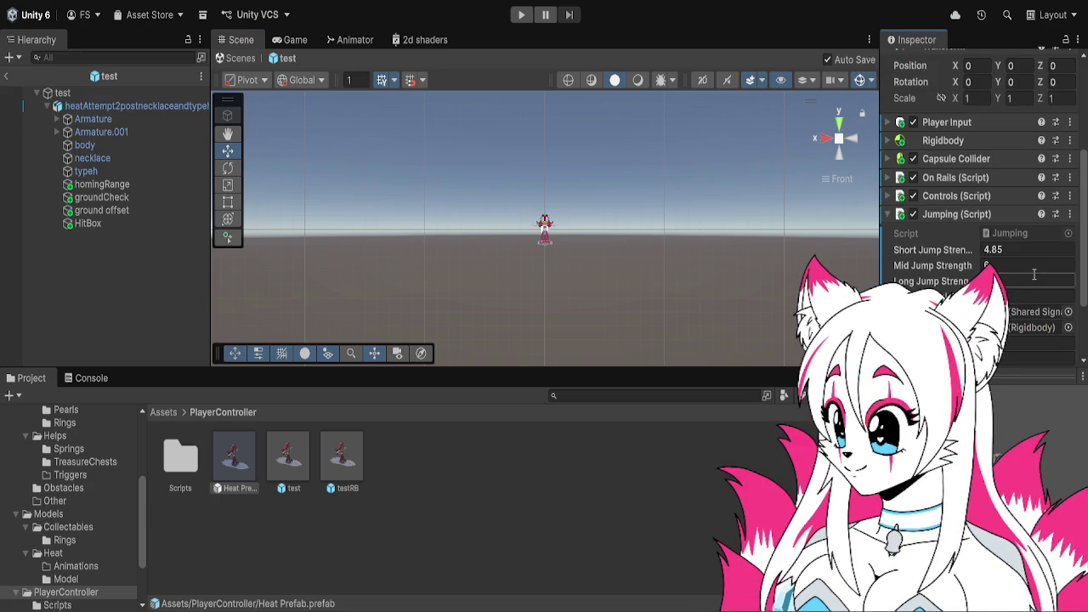
{"action": "double_click", "coordinate": [241, 455]}
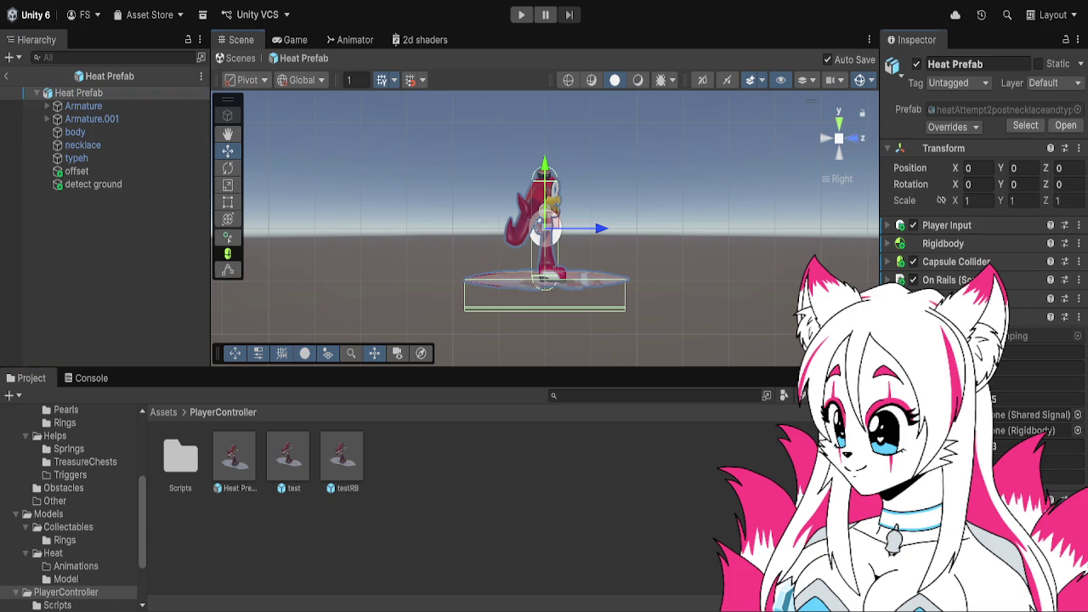
- Link Heat Prefab's Rigidbody and Shared Signal into Jumping, then run a brief play test
{"action": "left_click", "coordinate": [1028, 431]}
{"action": "left_click_drag", "start_coordinate": [1029, 431], "coordinate": [1028, 431]}
{"action": "mouse_move", "coordinate": [162, 95]}
{"action": "left_mouse_down"}
{"action": "mouse_move", "coordinate": [1037, 368]}
{"action": "mouse_move", "coordinate": [1033, 415]}
{"action": "left_mouse_up"}
{"action": "left_click", "coordinate": [518, 17]}
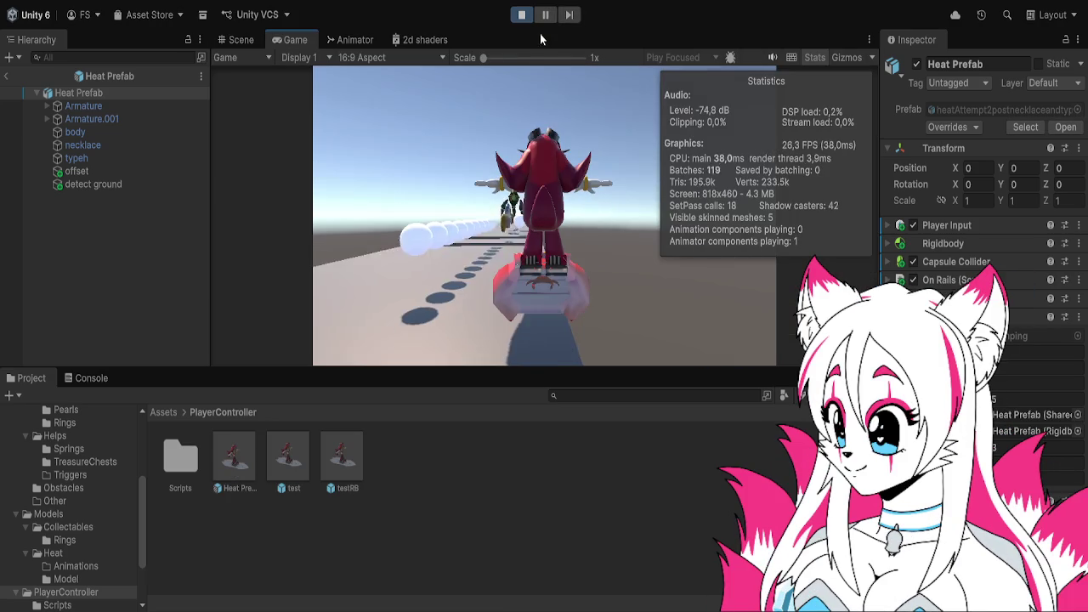
{"action": "left_click", "coordinate": [522, 15]}
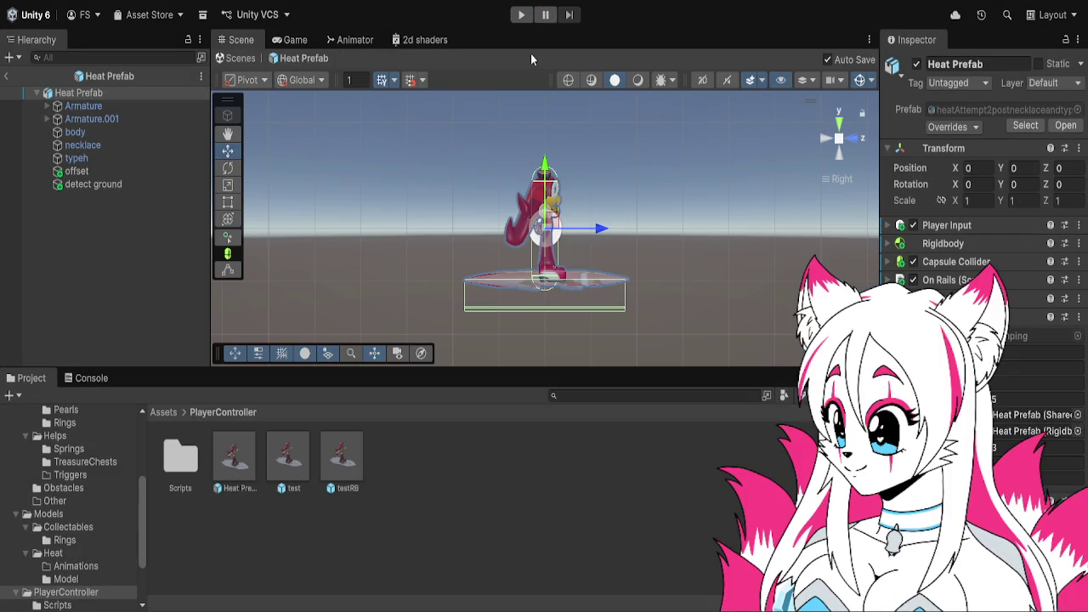
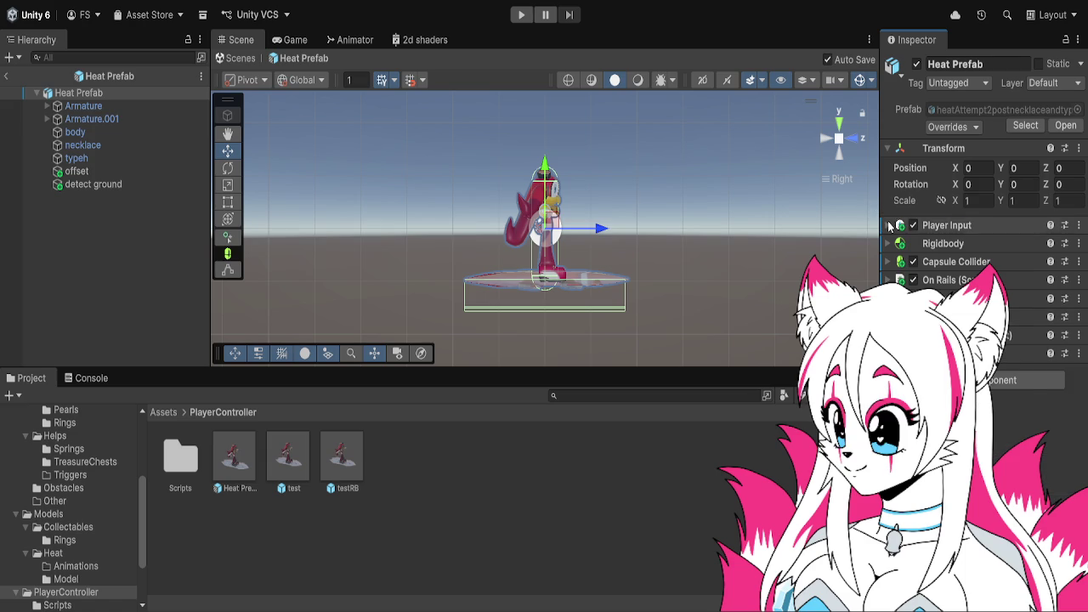
- Add three listener entries to the CryBaby Mode Keyboard event and assign Heat Prefab as their target
{"action": "left_click", "coordinate": [893, 226]}
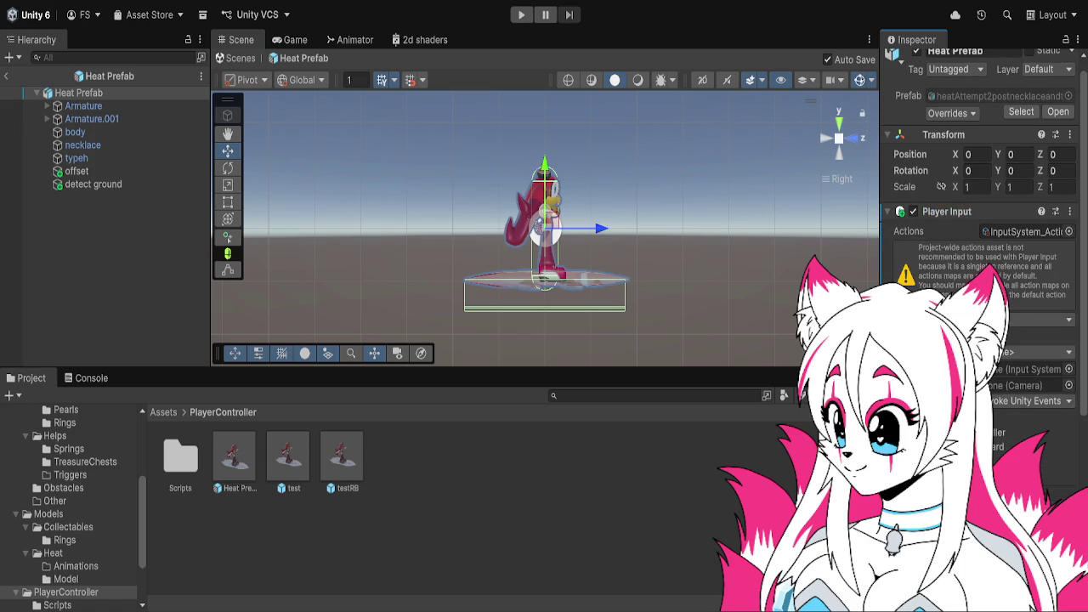
{"action": "scroll", "coordinate": [978, 255], "scroll_direction": "down", "scroll_amount": 2}
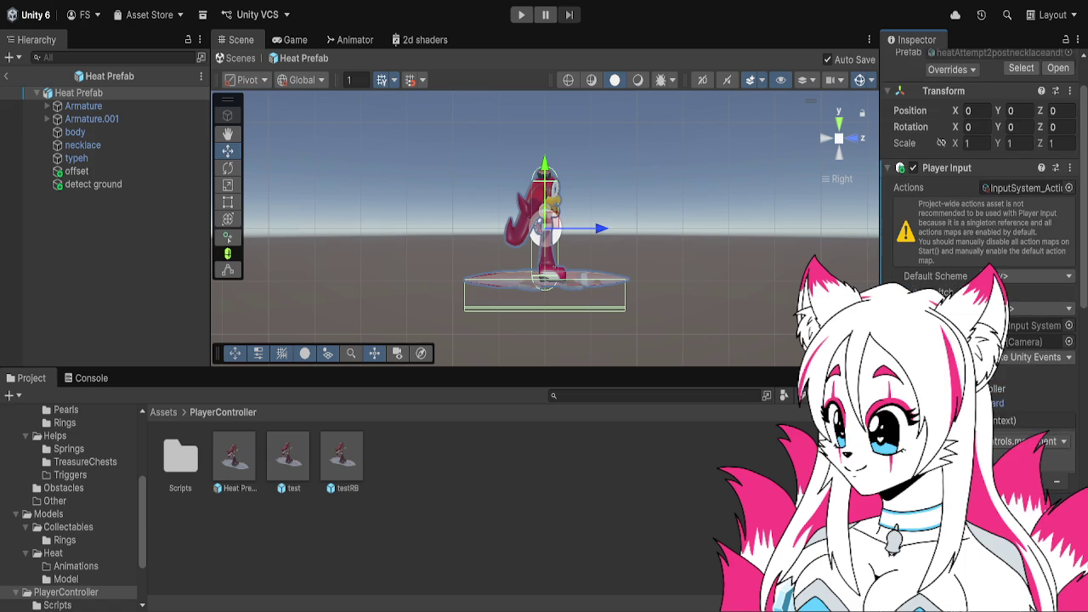
{"action": "scroll", "coordinate": [977, 212], "scroll_direction": "down", "scroll_amount": 6}
{"action": "scroll", "coordinate": [1033, 391], "scroll_direction": "down", "scroll_amount": 3}
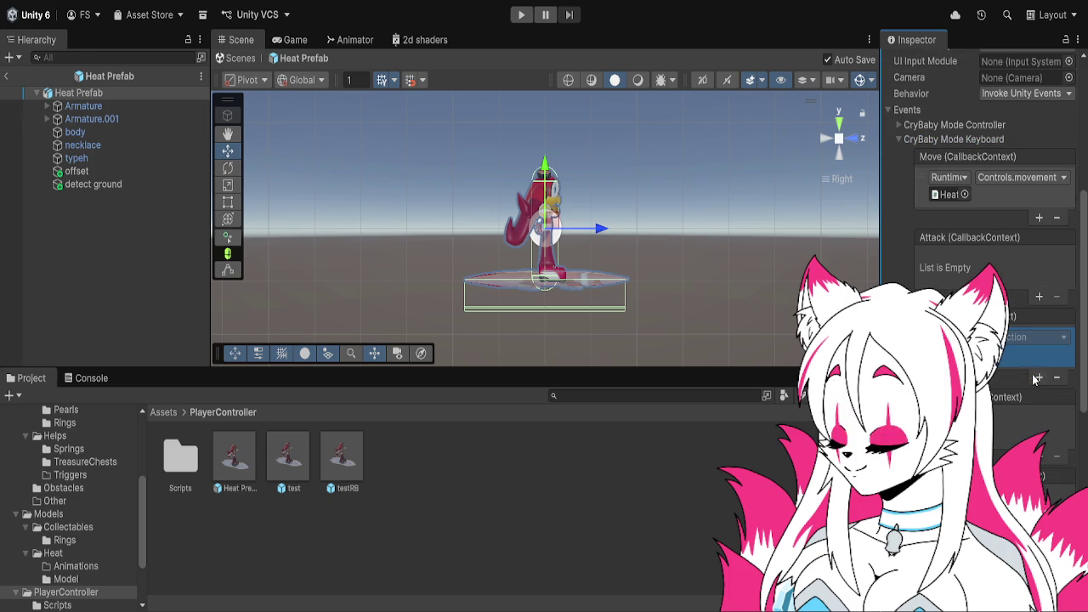
{"action": "left_click", "coordinate": [1037, 375]}
{"action": "left_click", "coordinate": [1037, 395]}
{"action": "left_click", "coordinate": [1037, 416]}
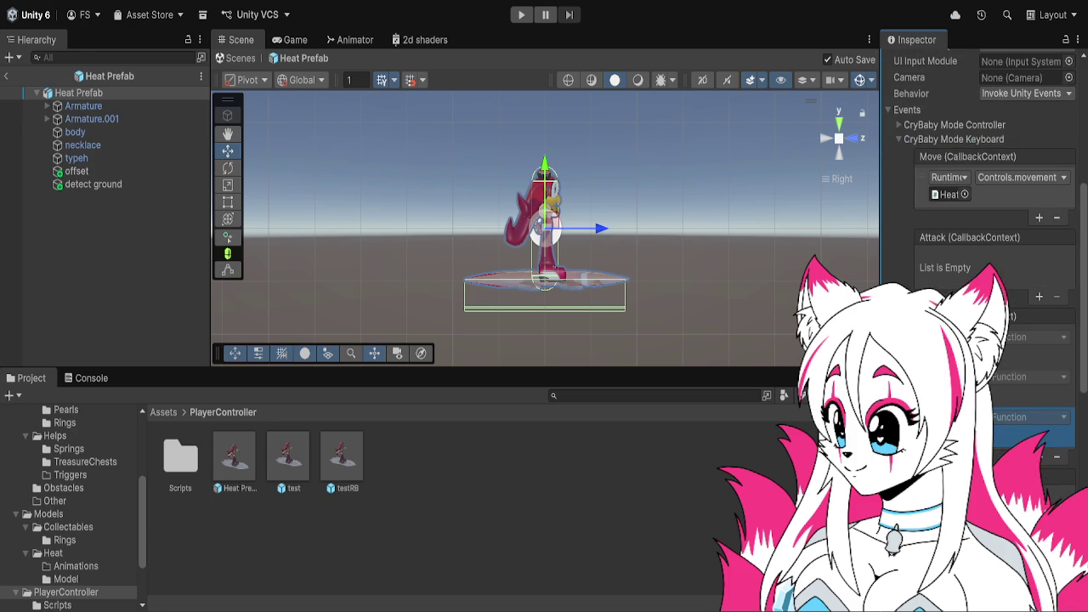
{"action": "left_click", "coordinate": [98, 93]}
{"action": "left_click_drag", "start_coordinate": [98, 94], "coordinate": [943, 357]}
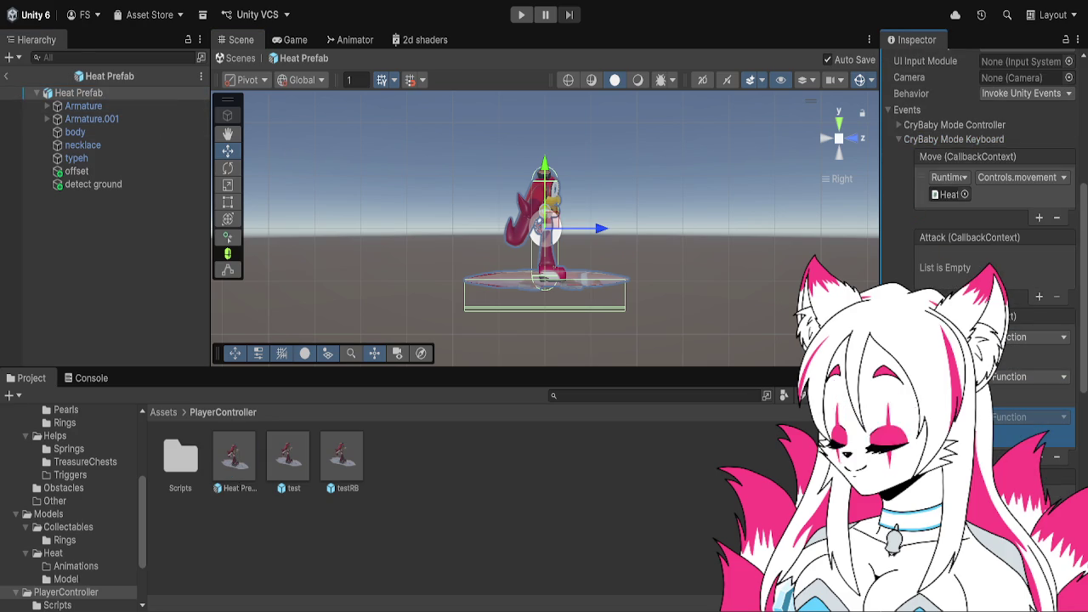
- Set the entries' functions to Jumping.jump and jumpCancel, then add further listeners, including one on Move
{"action": "left_click", "coordinate": [1028, 435]}
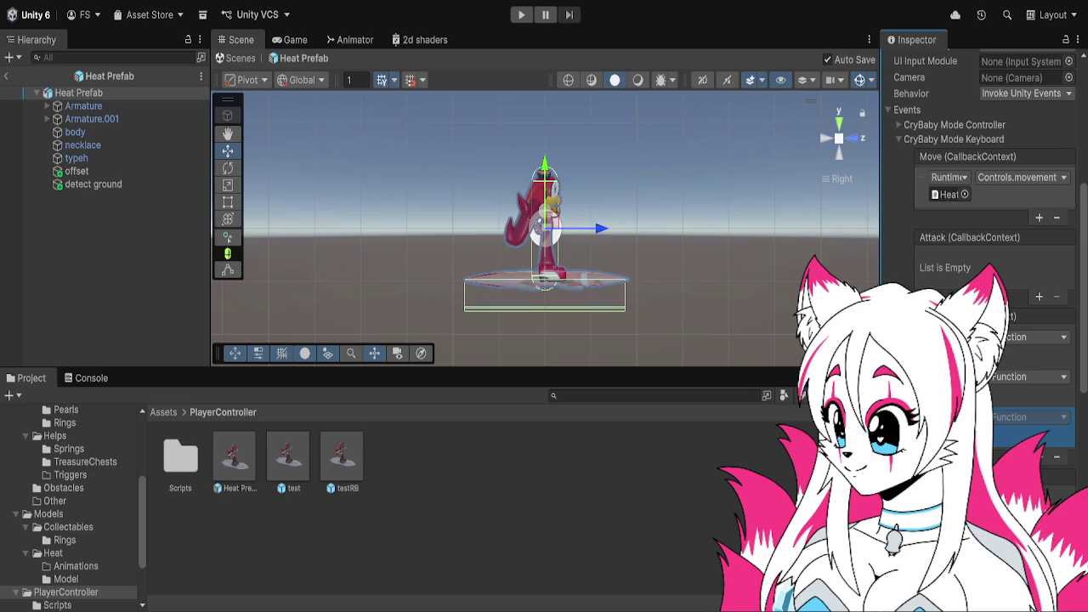
{"action": "left_click", "coordinate": [1016, 357]}
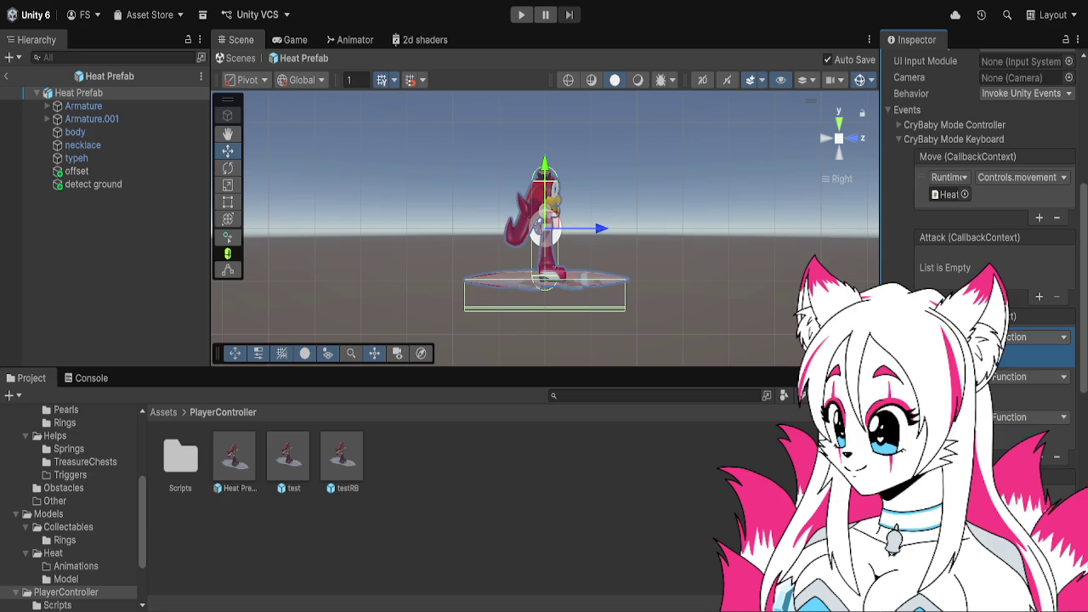
{"action": "left_click", "coordinate": [860, 220]}
{"action": "left_click", "coordinate": [1028, 377]}
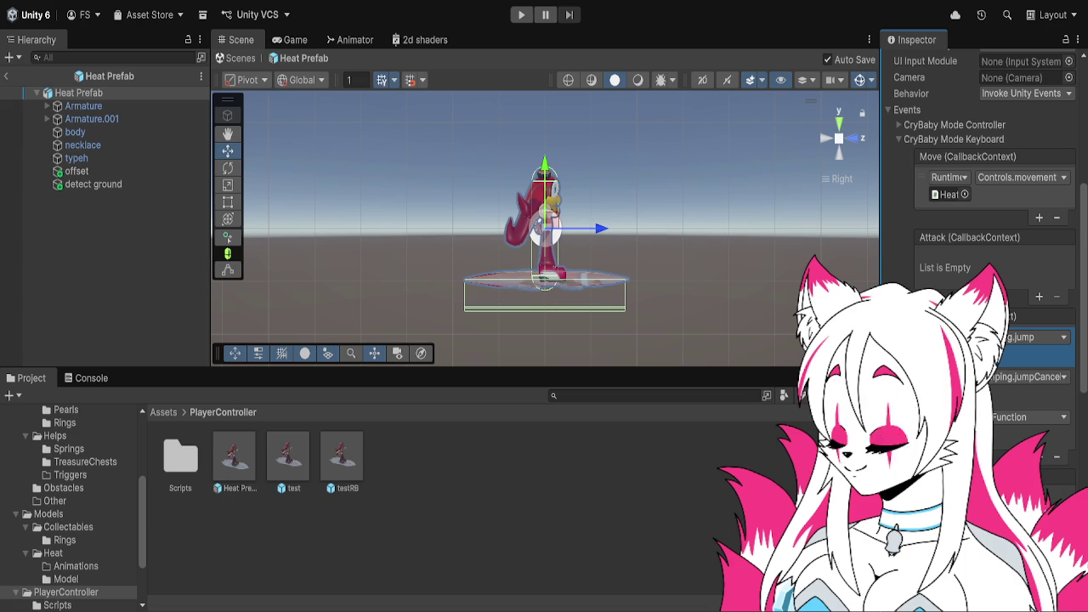
{"action": "left_click", "coordinate": [1060, 465]}
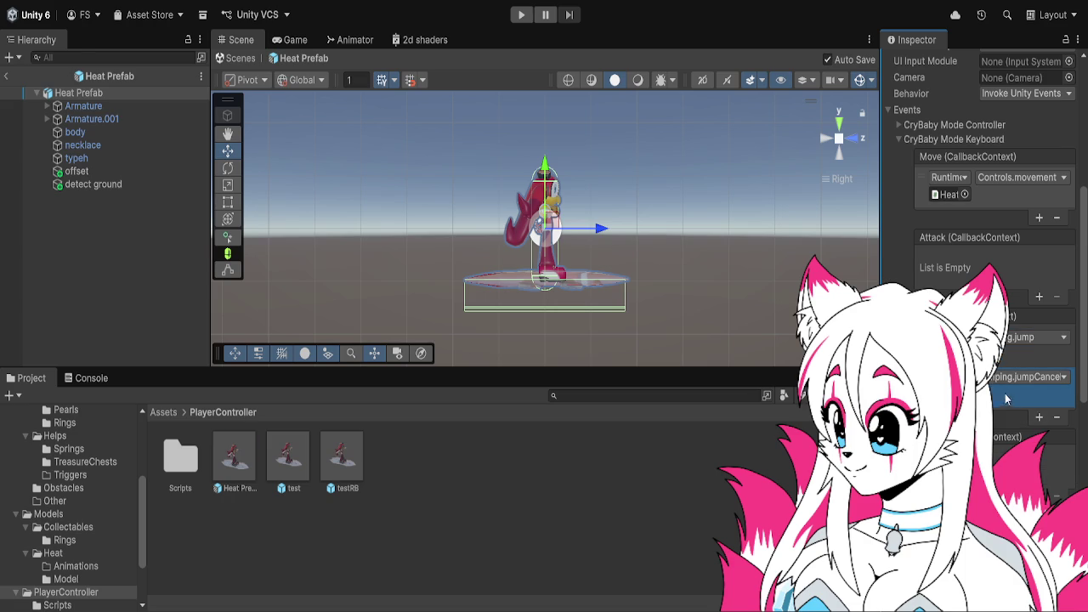
{"action": "left_click", "coordinate": [1038, 419]}
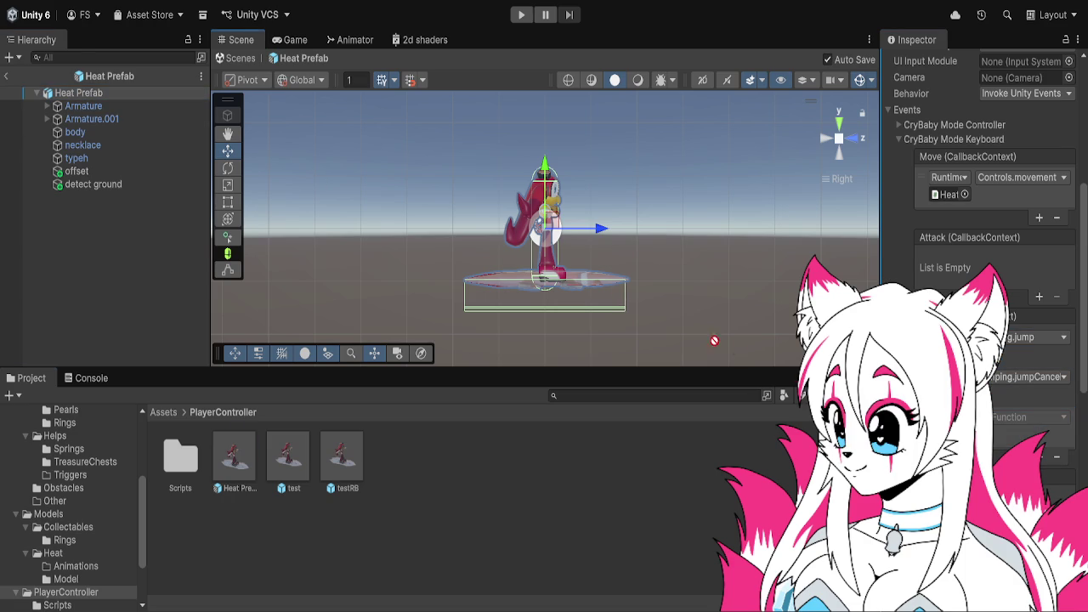
{"action": "left_click", "coordinate": [1032, 393]}
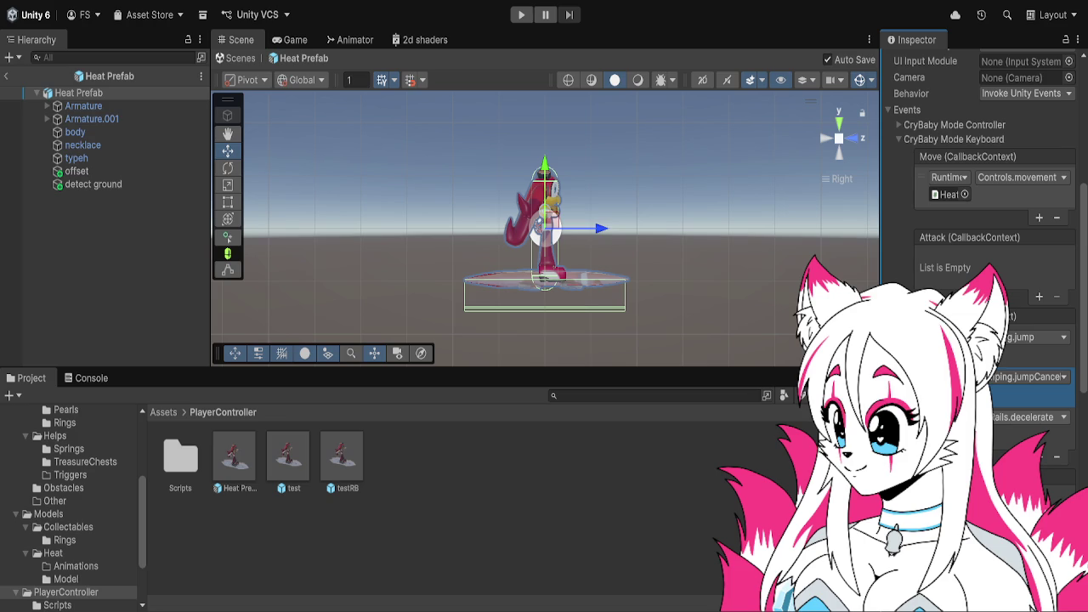
{"action": "left_click", "coordinate": [1038, 217]}
- Point the new Move listener at Heat Prefab's OnRails.keyboardSetting and start Play mode
{"action": "mouse_move", "coordinate": [78, 92]}
{"action": "left_mouse_down"}
{"action": "mouse_move", "coordinate": [986, 227]}
{"action": "mouse_move", "coordinate": [945, 235]}
{"action": "left_mouse_up"}
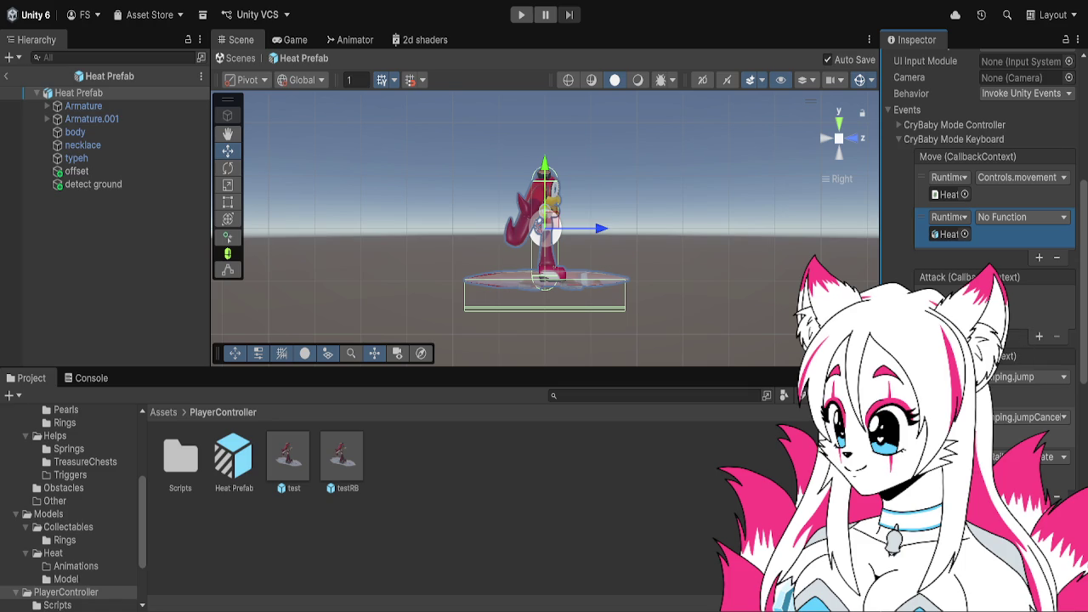
{"action": "left_click", "coordinate": [935, 235]}
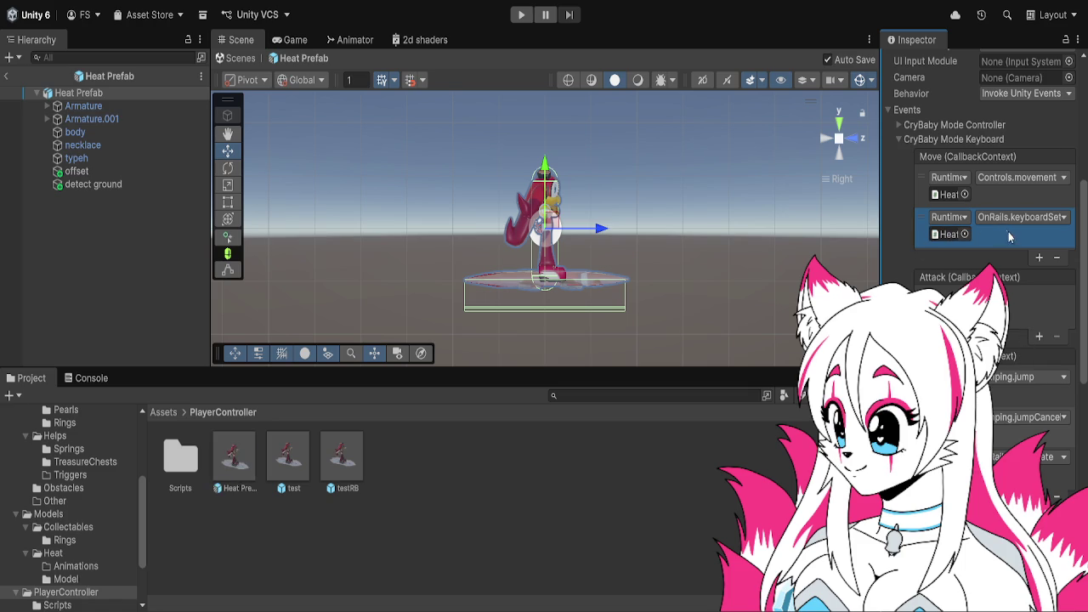
{"action": "left_click", "coordinate": [521, 15]}
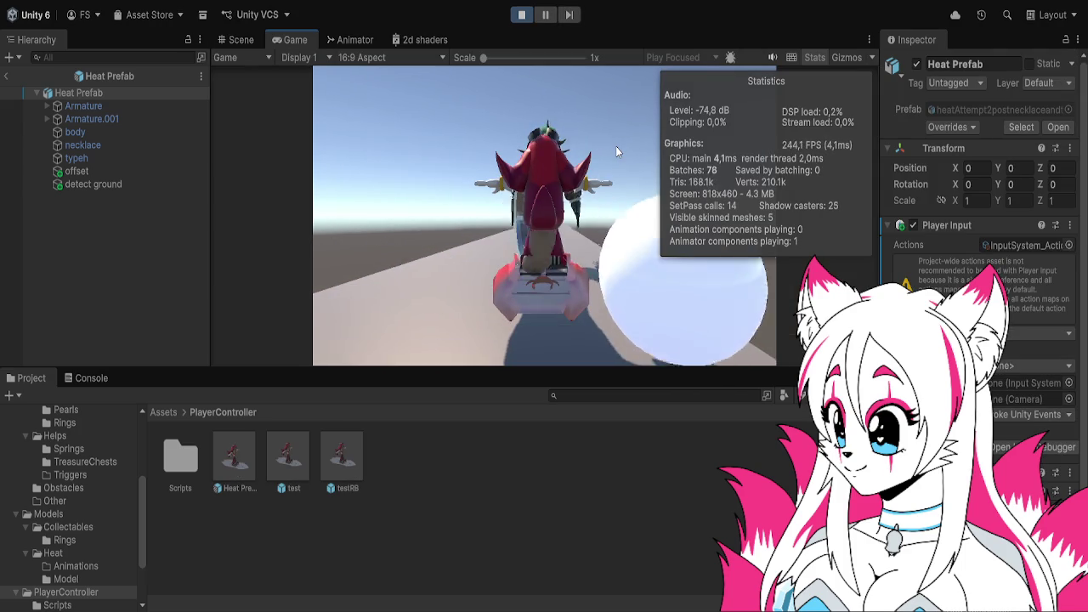
- Stop playing, inspect the SharedSignal NullReferenceException in the Console, and browse to the Scripts folder
{"action": "left_click", "coordinate": [521, 14]}
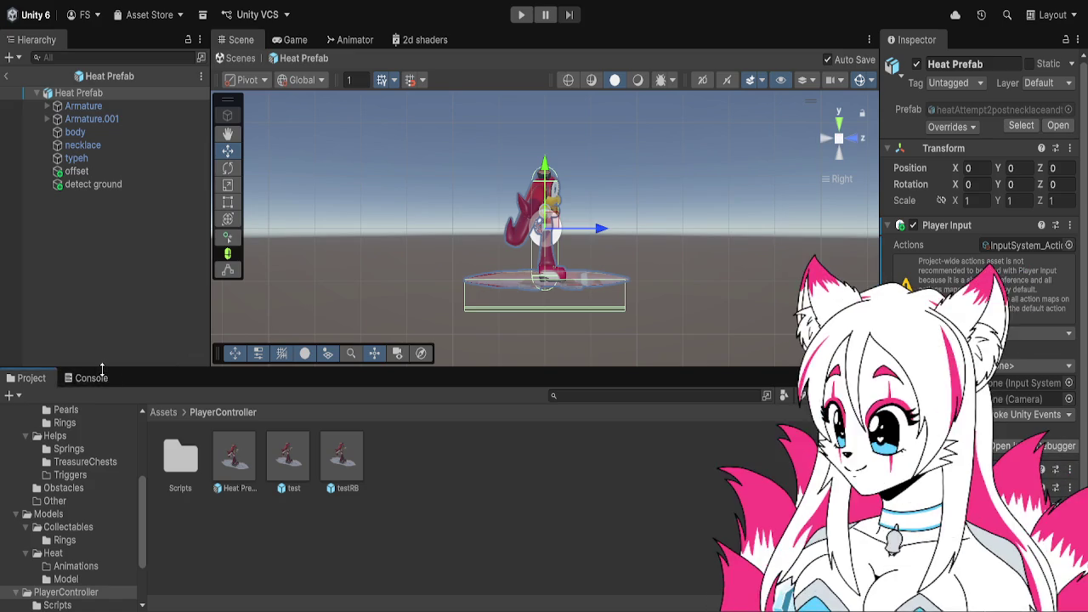
{"action": "left_click", "coordinate": [100, 378]}
{"action": "left_click", "coordinate": [135, 416]}
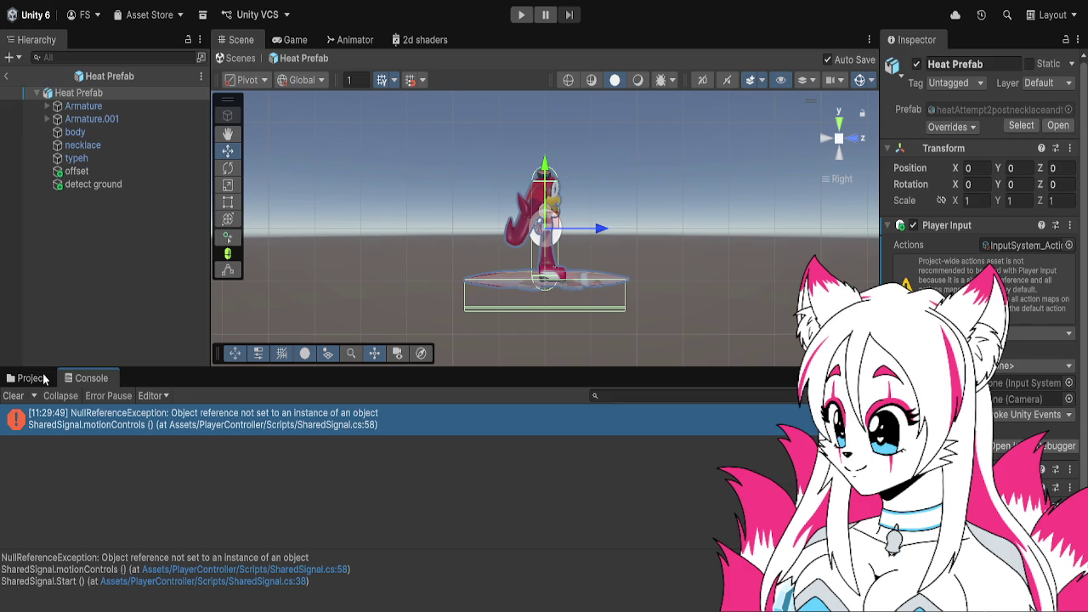
{"action": "left_click", "coordinate": [32, 378]}
{"action": "scroll", "coordinate": [965, 279], "scroll_direction": "down", "scroll_amount": 1}
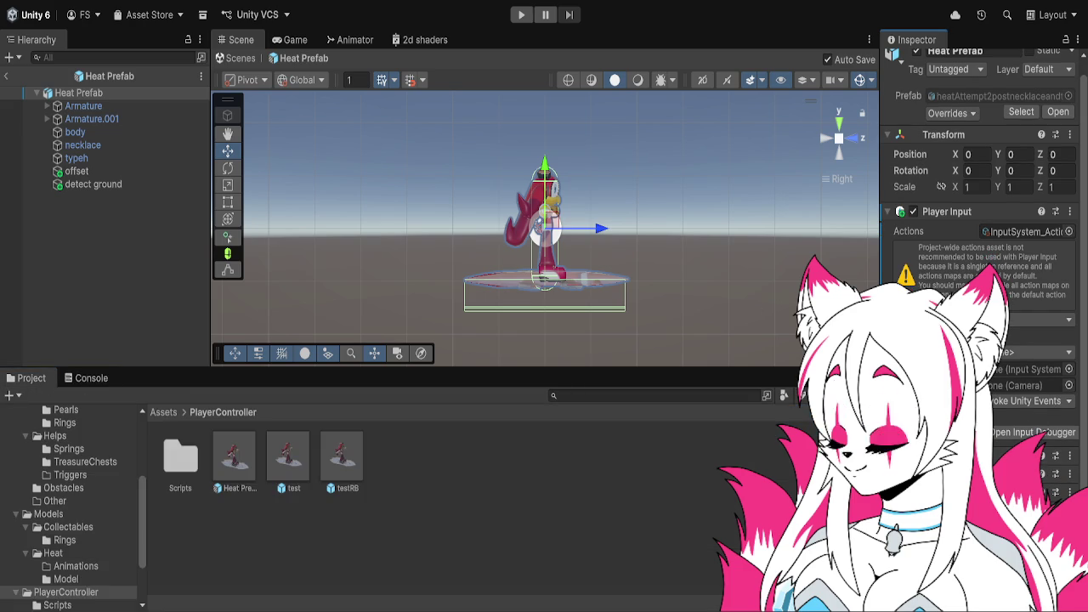
{"action": "left_click", "coordinate": [57, 604]}
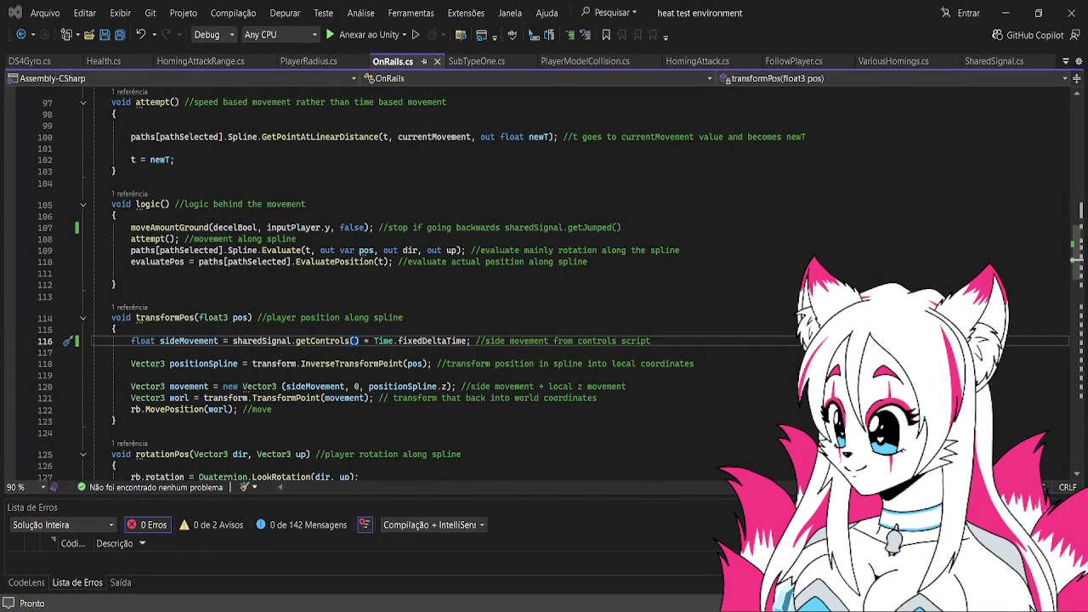
- Expand keyboardSetting and select '!sharedSignal.getJumped() && ' in the line 82 condition
{"action": "scroll", "coordinate": [452, 367], "scroll_direction": "down", "scroll_amount": 3}
{"action": "scroll", "coordinate": [433, 342], "scroll_direction": "up", "scroll_amount": 8}
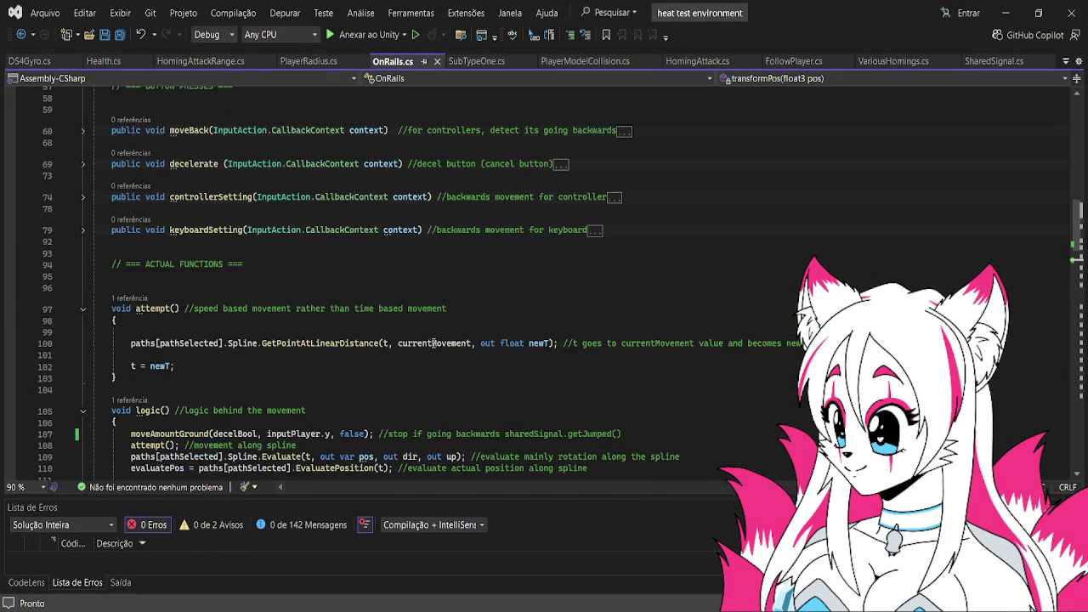
{"action": "scroll", "coordinate": [434, 343], "scroll_direction": "up", "scroll_amount": 3}
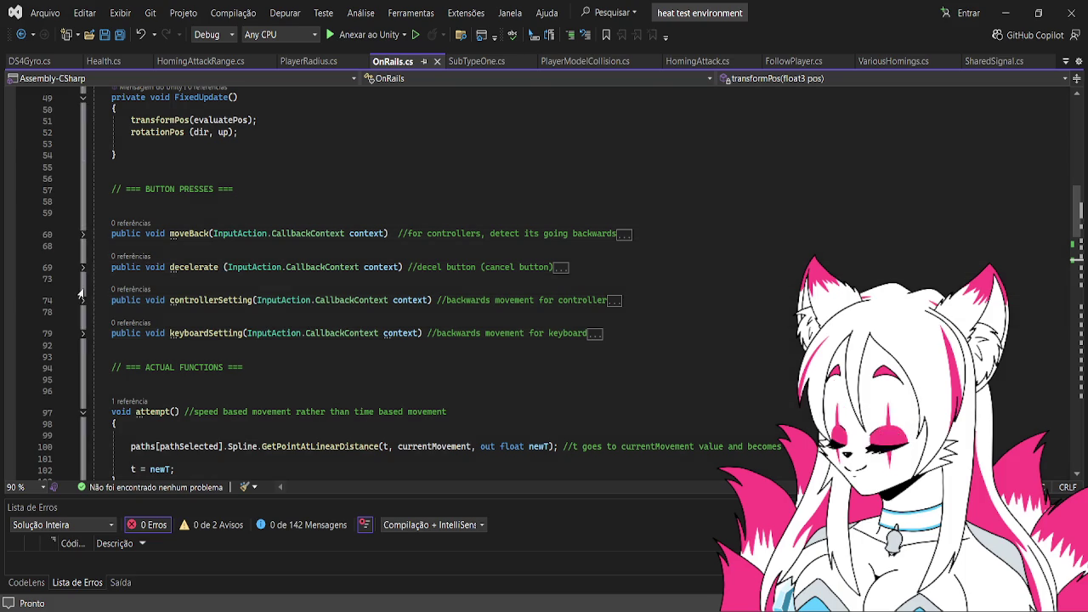
{"action": "left_click", "coordinate": [84, 333]}
{"action": "scroll", "coordinate": [84, 338], "scroll_direction": "down", "scroll_amount": 1}
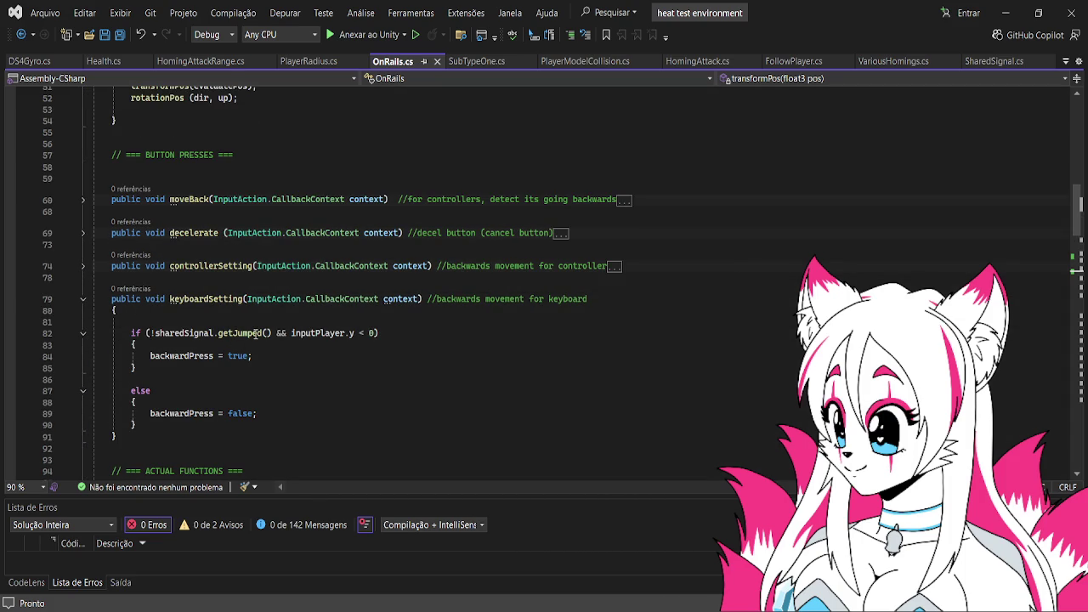
{"action": "scroll", "coordinate": [284, 327], "scroll_direction": "down", "scroll_amount": 1}
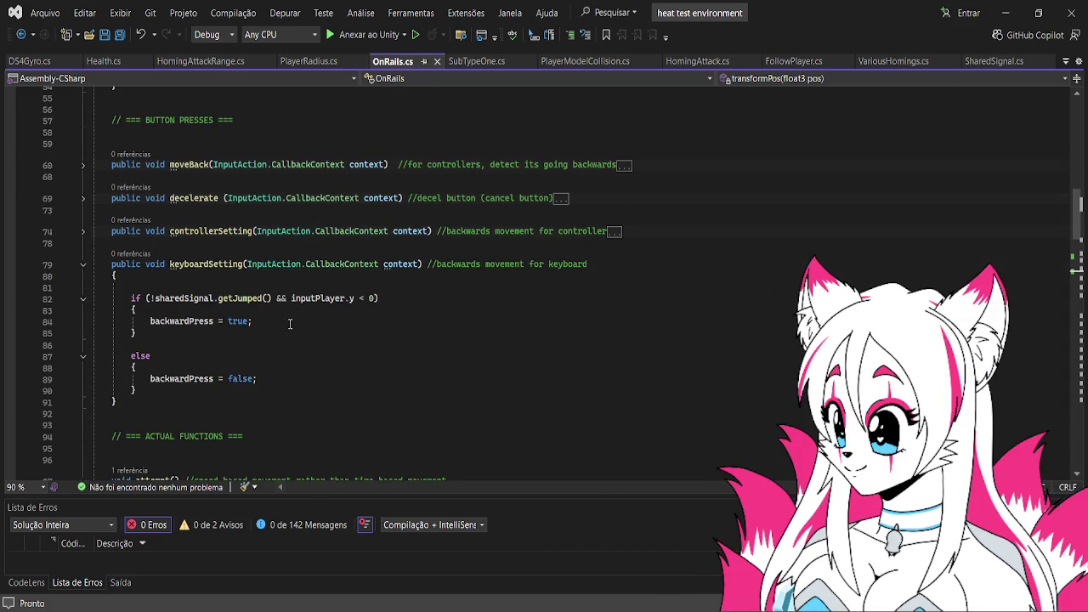
{"action": "scroll", "coordinate": [285, 301], "scroll_direction": "down", "scroll_amount": 13}
{"action": "scroll", "coordinate": [265, 195], "scroll_direction": "up", "scroll_amount": 8}
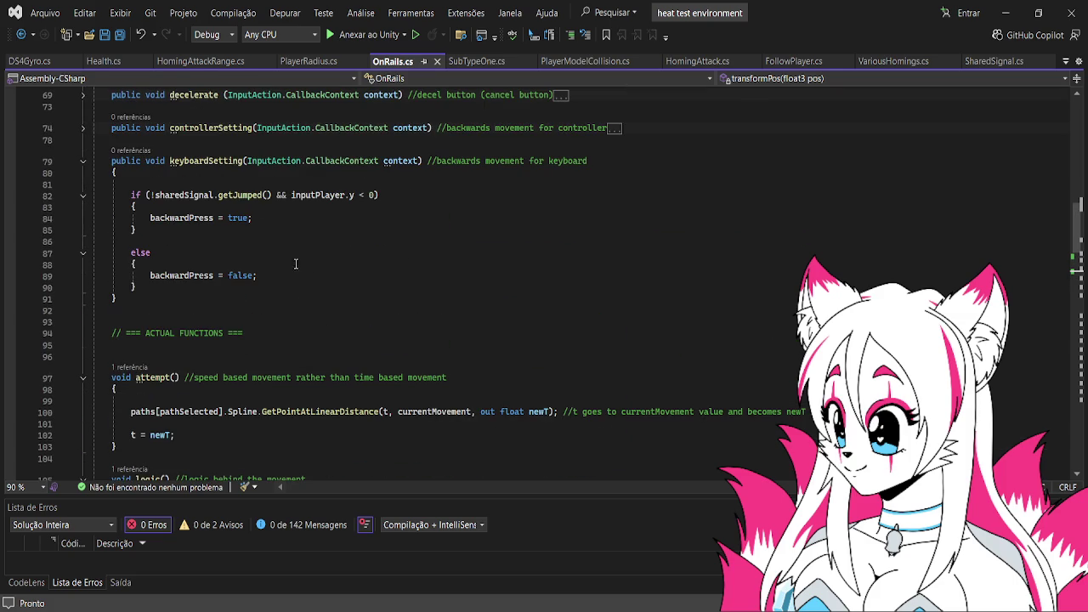
{"action": "left_click_drag", "start_coordinate": [270, 195], "coordinate": [156, 195]}
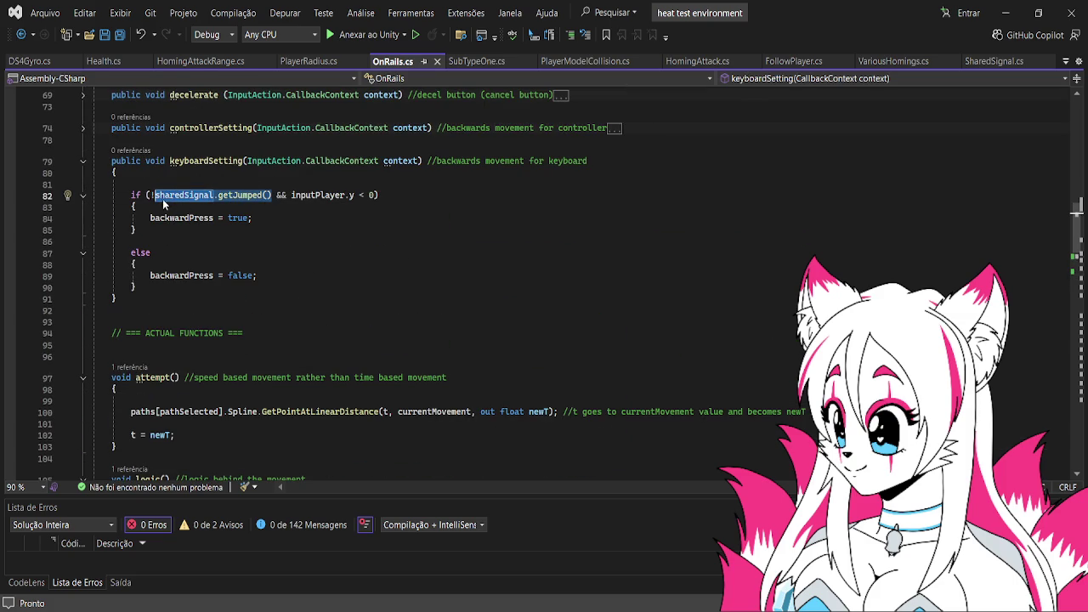
{"action": "mouse_move", "coordinate": [150, 195]}
{"action": "left_mouse_down"}
{"action": "mouse_move", "coordinate": [289, 194]}
{"action": "mouse_move", "coordinate": [274, 195]}
{"action": "left_mouse_up"}
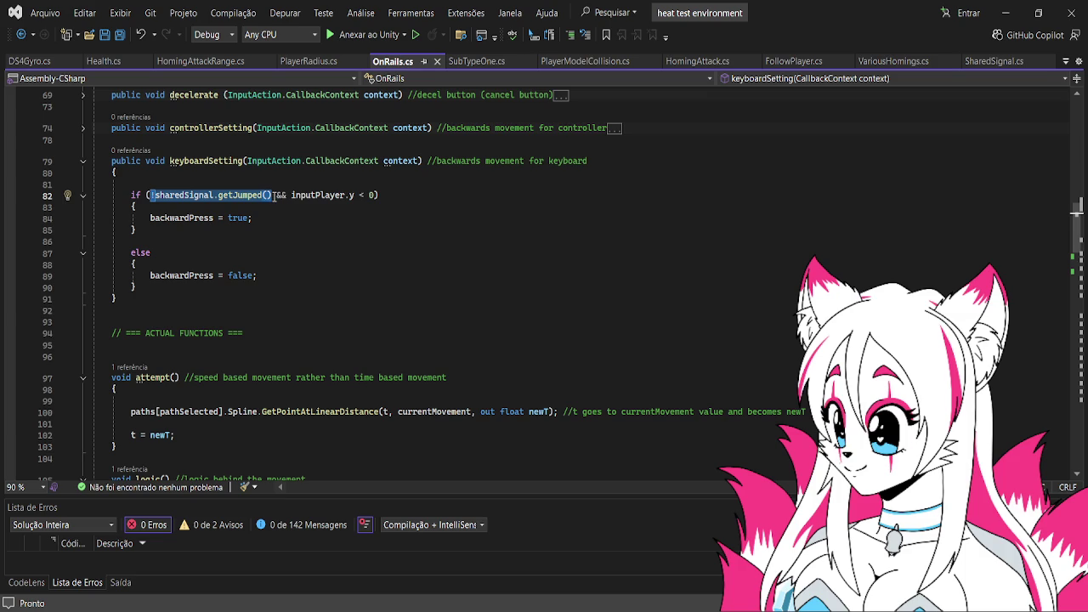
{"action": "left_click_drag", "start_coordinate": [274, 194], "coordinate": [291, 198]}
{"action": "key", "text": "ctrl+c"}
- Move the getJumped check into a trailing comment, save OnRails.cs, and return to Unity
{"action": "key", "text": "Delete"}
{"action": "left_click", "coordinate": [346, 196]}
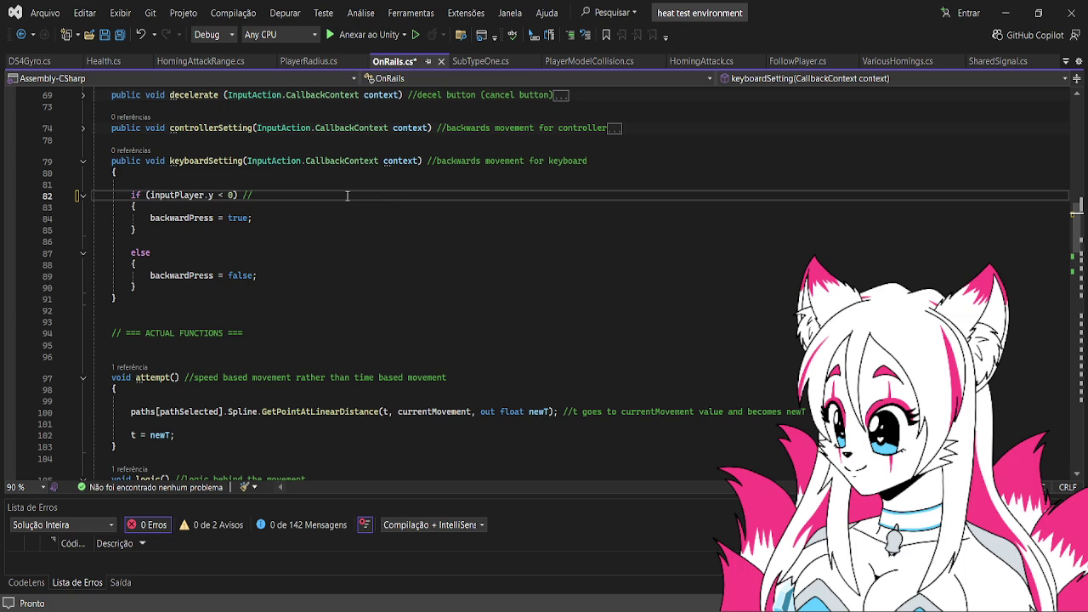
{"action": "key", "text": "ctrl+v"}
{"action": "key", "text": "ctrl+s"}
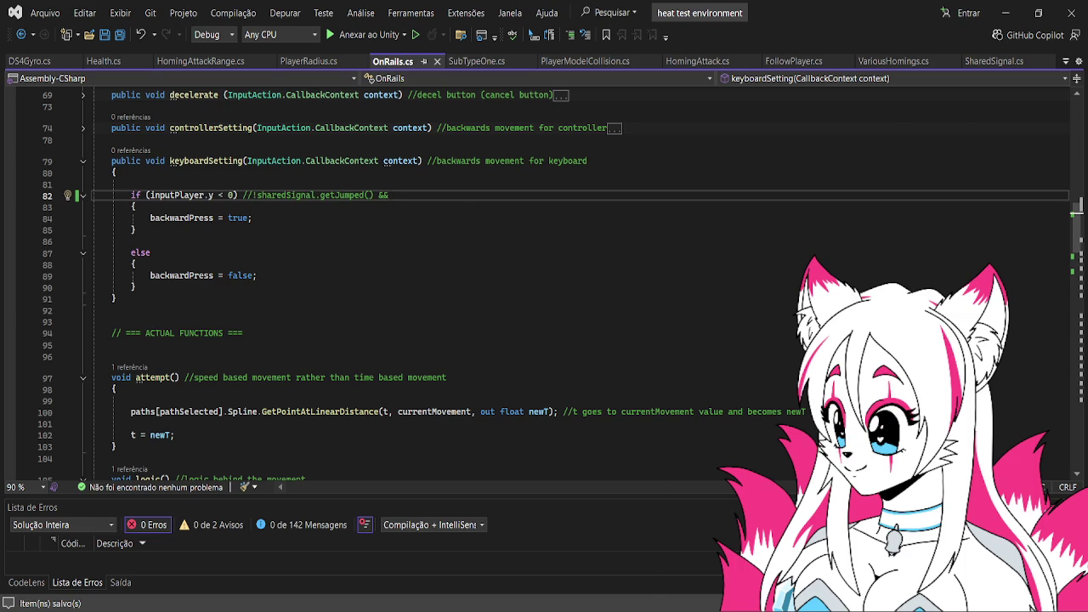
{"action": "key", "text": "alt+Tab"}
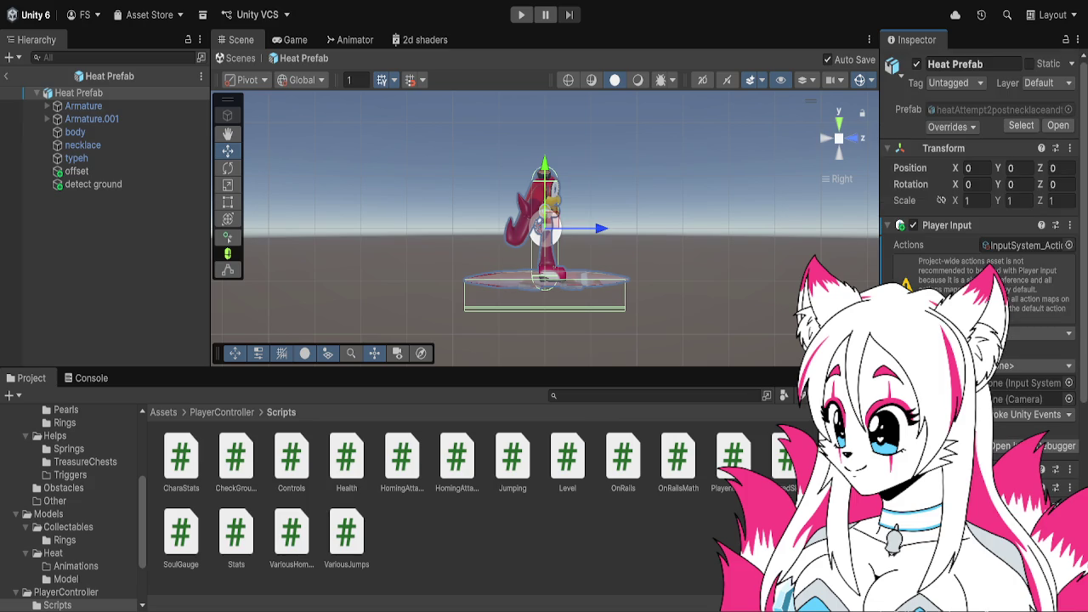
{"action": "left_click", "coordinate": [521, 14]}
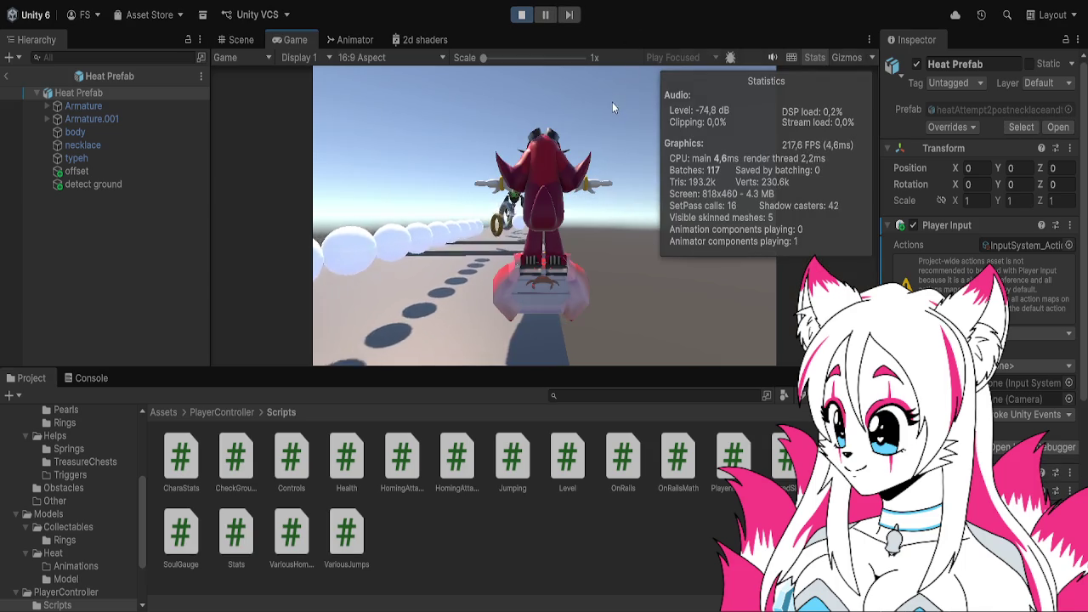
{"action": "left_click", "coordinate": [521, 14]}
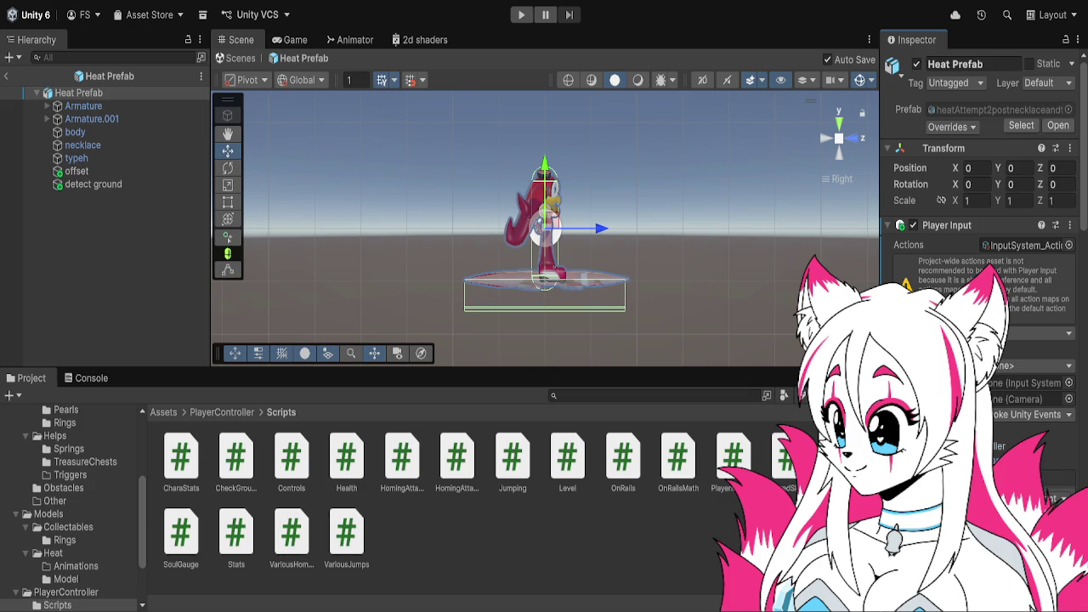
{"action": "scroll", "coordinate": [978, 255], "scroll_direction": "down", "scroll_amount": 2}
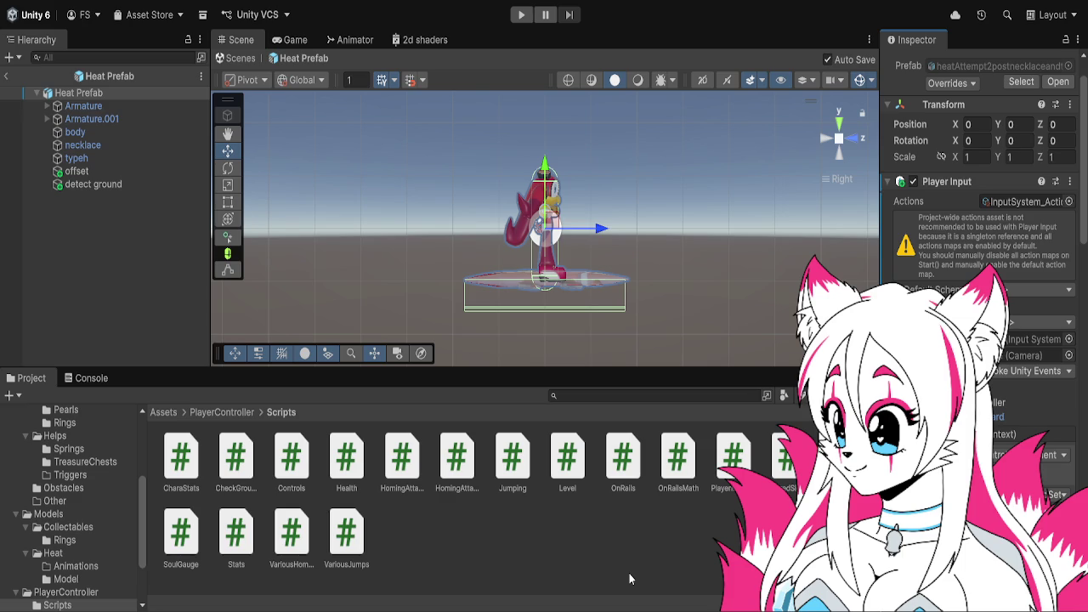
{"action": "scroll", "coordinate": [977, 212], "scroll_direction": "down", "scroll_amount": 3}
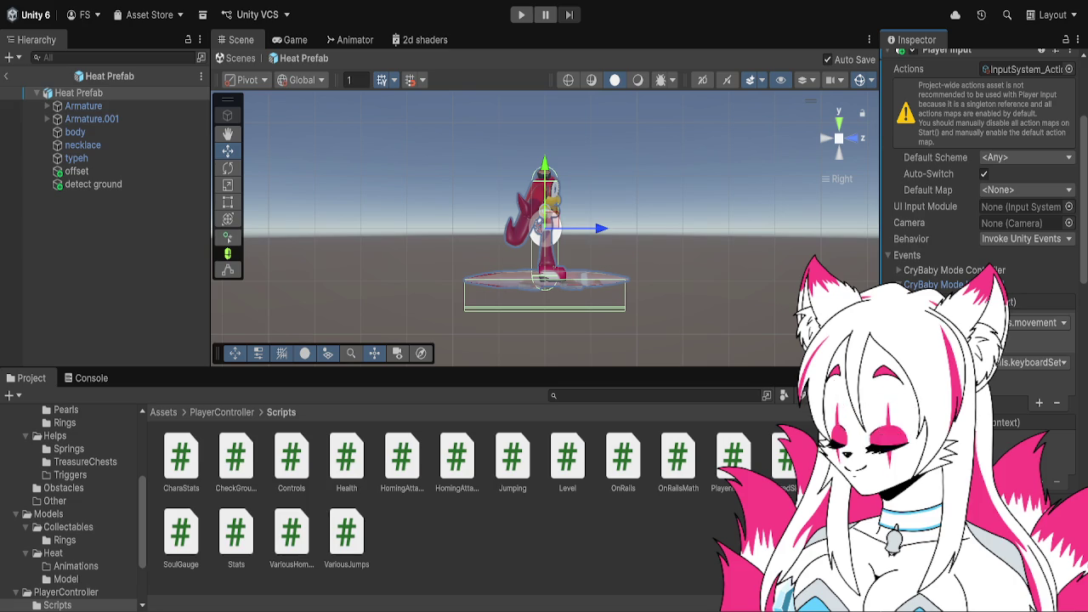
- Drag the keyboardSet callback above movement in the Events list and play-test the game
{"action": "left_click", "coordinate": [991, 388]}
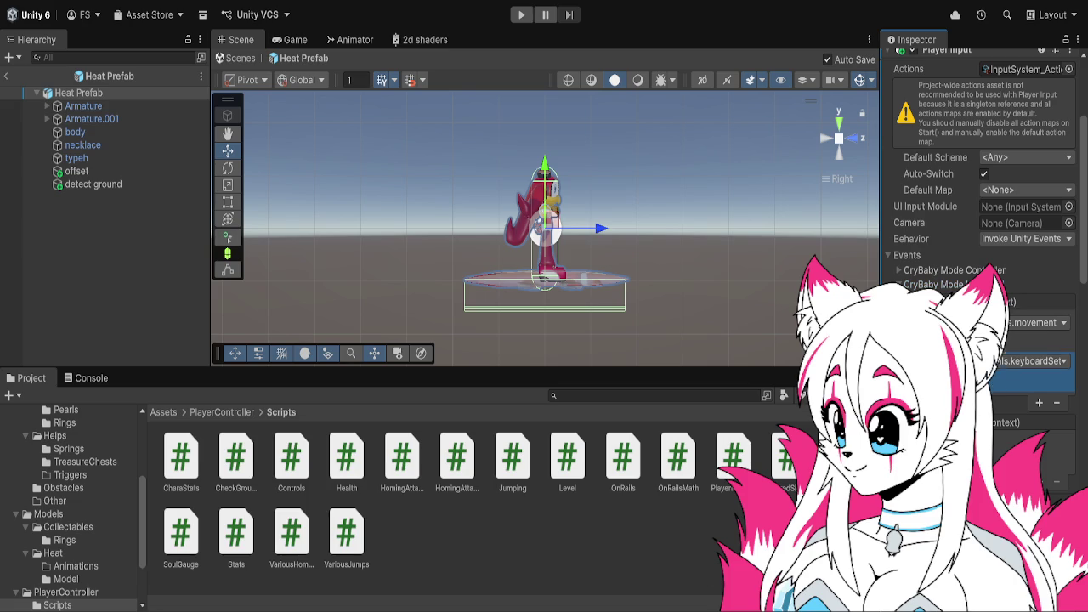
{"action": "left_click_drag", "start_coordinate": [903, 362], "coordinate": [903, 322]}
{"action": "left_click", "coordinate": [520, 16]}
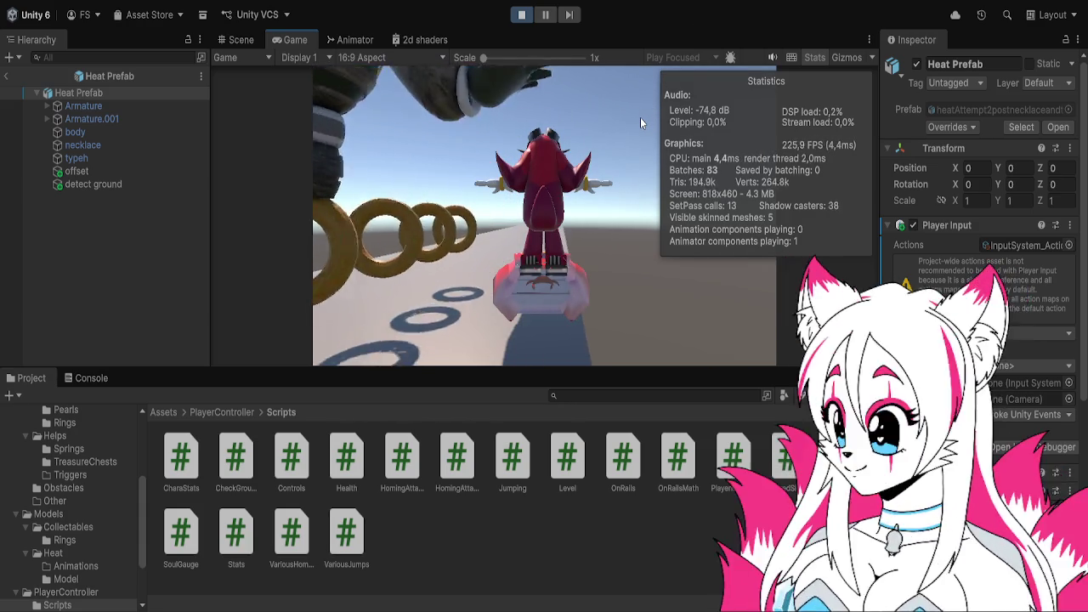
{"action": "left_click", "coordinate": [523, 16]}
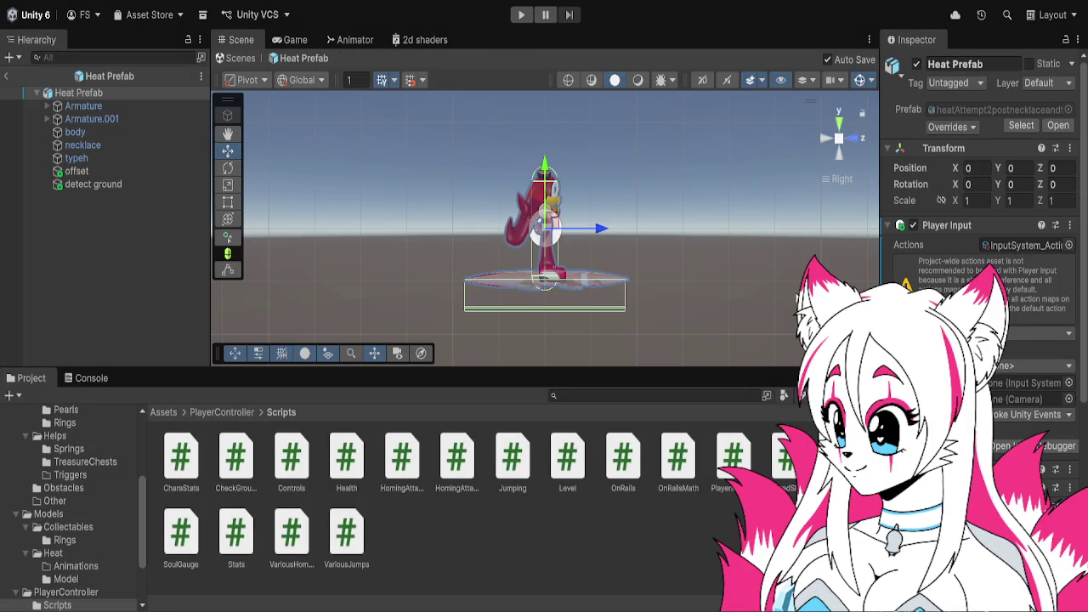
{"action": "scroll", "coordinate": [981, 213], "scroll_direction": "down", "scroll_amount": 10}
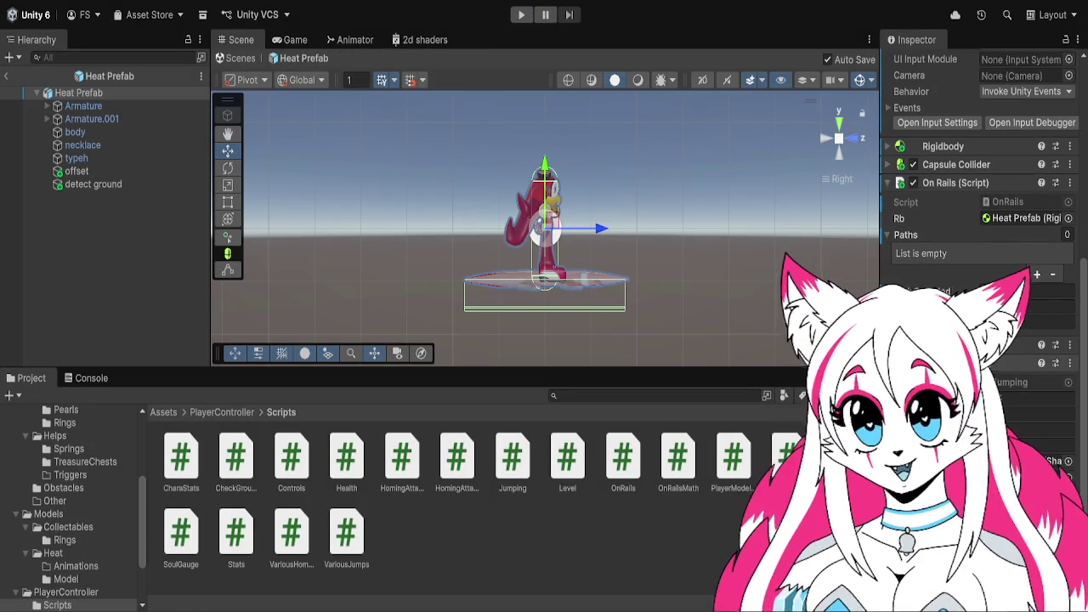
{"action": "scroll", "coordinate": [982, 212], "scroll_direction": "up", "scroll_amount": 4}
{"action": "scroll", "coordinate": [982, 213], "scroll_direction": "up", "scroll_amount": 2}
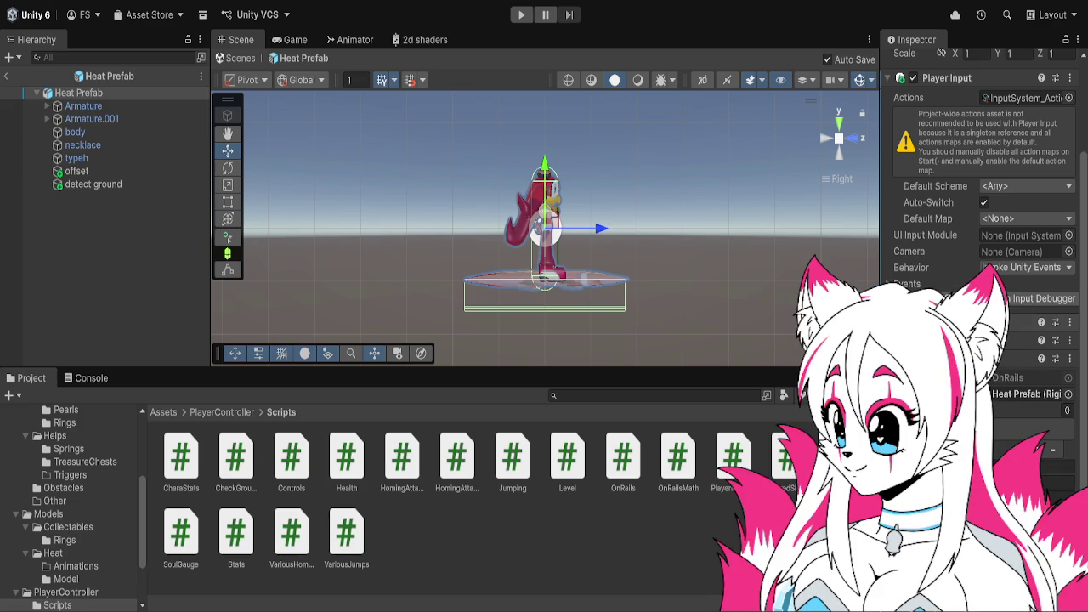
{"action": "scroll", "coordinate": [977, 212], "scroll_direction": "down", "scroll_amount": 3}
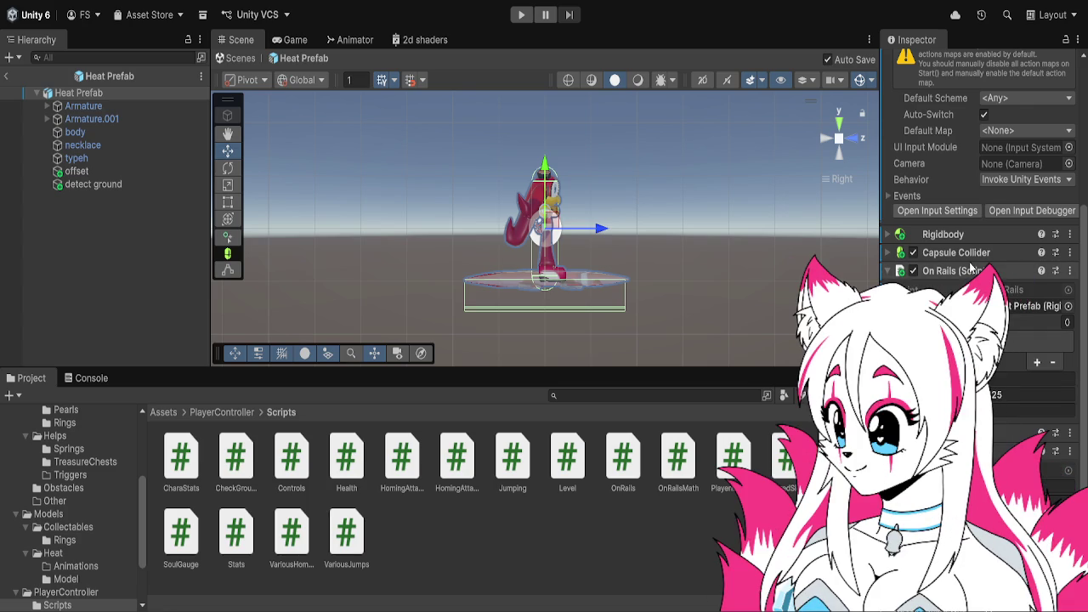
{"action": "scroll", "coordinate": [977, 212], "scroll_direction": "down", "scroll_amount": 3}
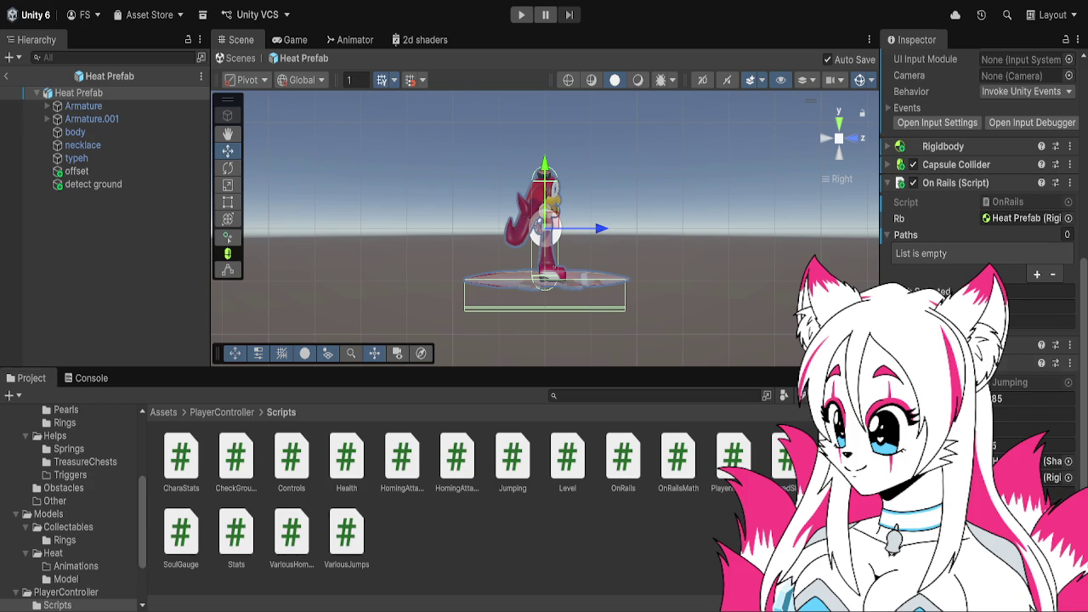
{"action": "scroll", "coordinate": [978, 213], "scroll_direction": "up", "scroll_amount": 5}
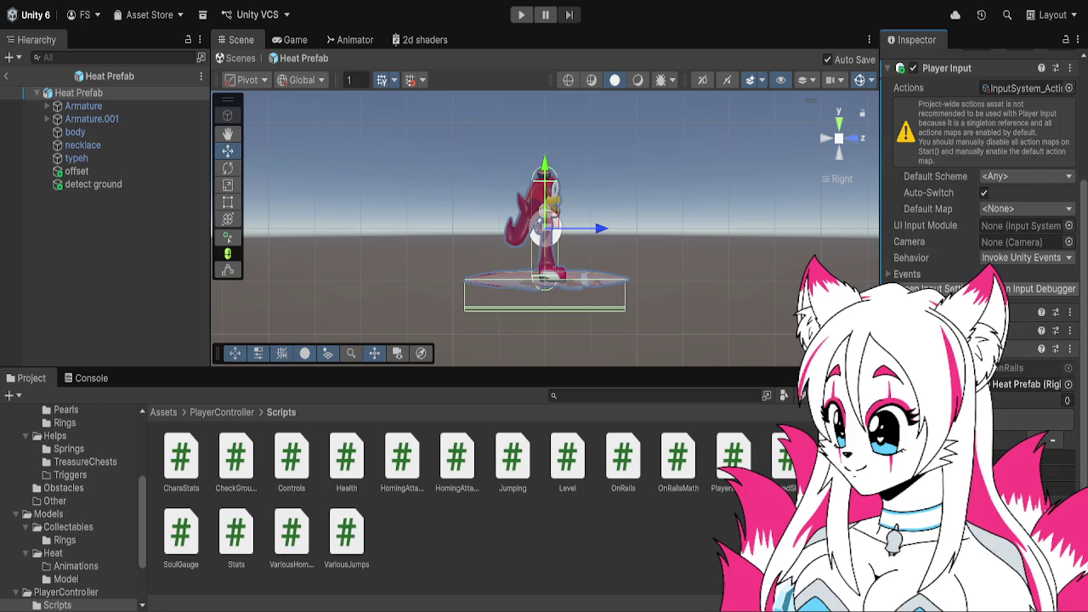
{"action": "scroll", "coordinate": [977, 213], "scroll_direction": "up", "scroll_amount": 4}
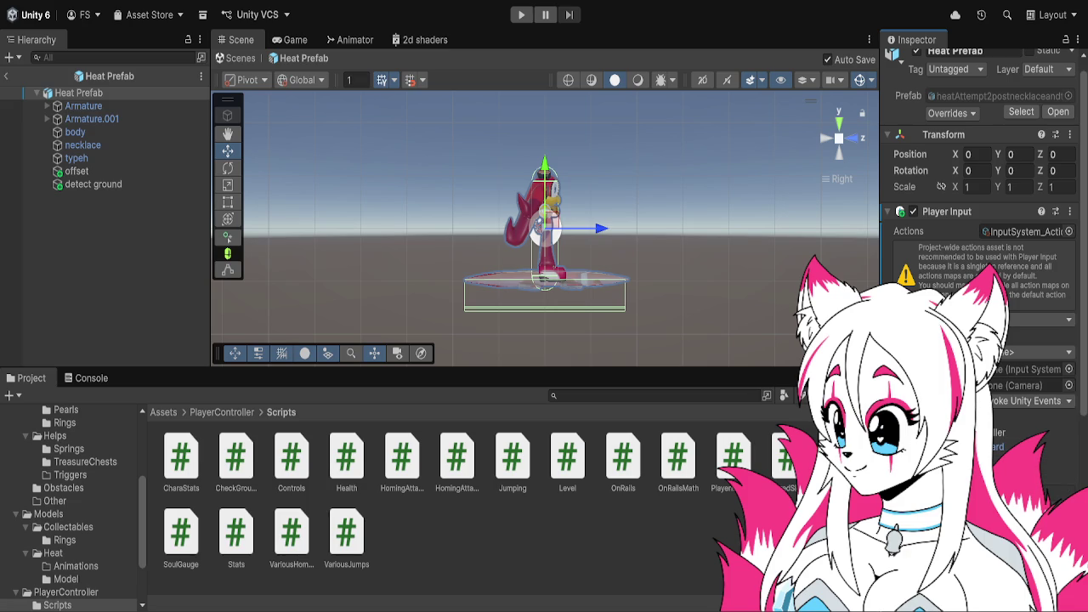
{"action": "scroll", "coordinate": [977, 212], "scroll_direction": "down", "scroll_amount": 3}
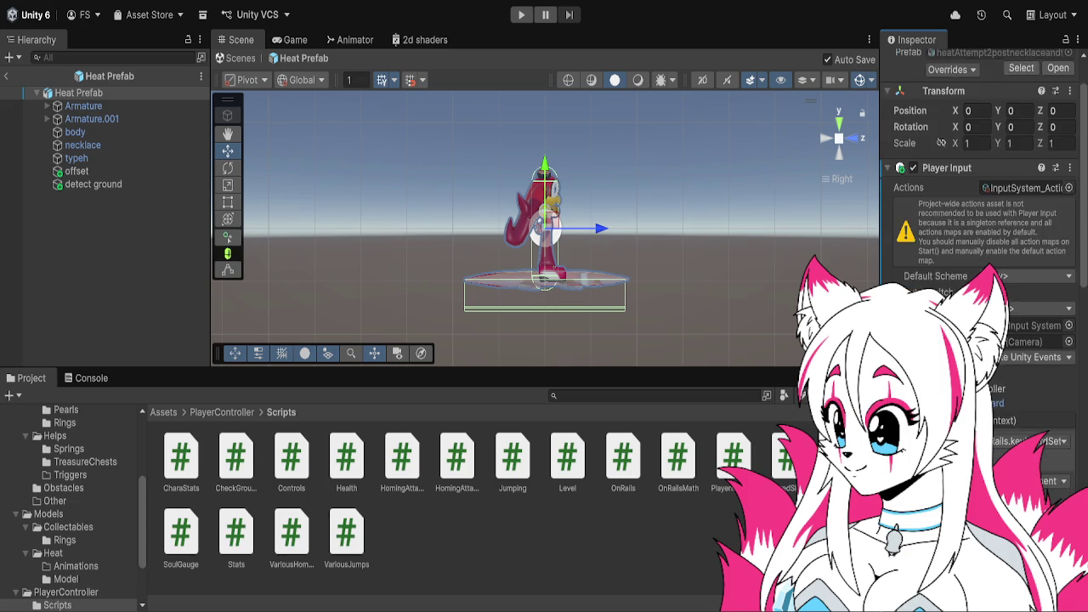
- Swap the movement and keyboardSet callbacks, then switch to OnRailsMath.cs in Visual Studio
{"action": "scroll", "coordinate": [978, 213], "scroll_direction": "down", "scroll_amount": 2}
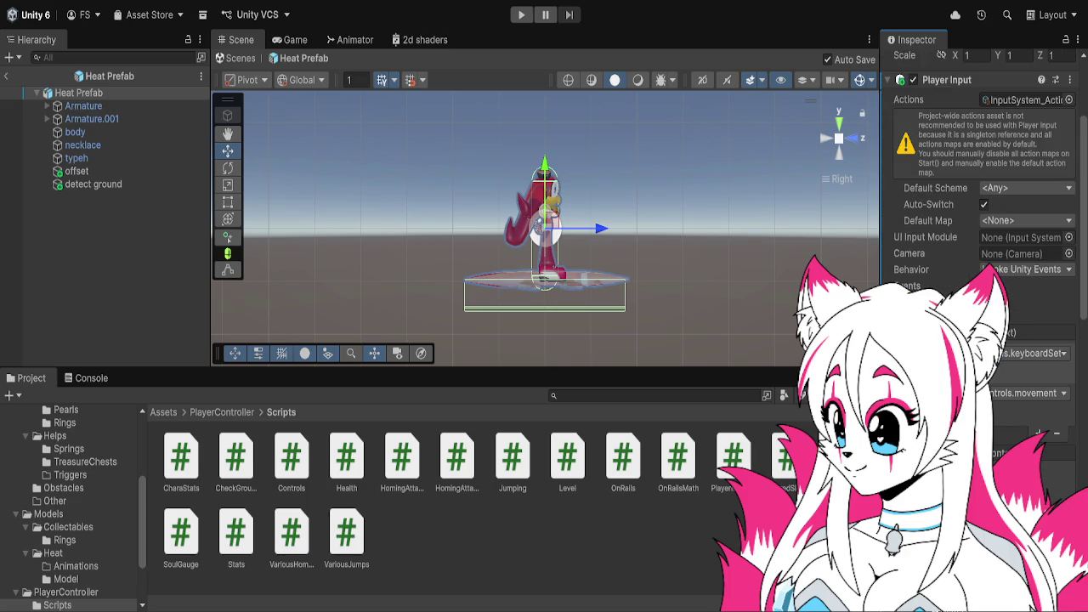
{"action": "scroll", "coordinate": [977, 213], "scroll_direction": "down", "scroll_amount": 2}
{"action": "left_click", "coordinate": [1045, 323]}
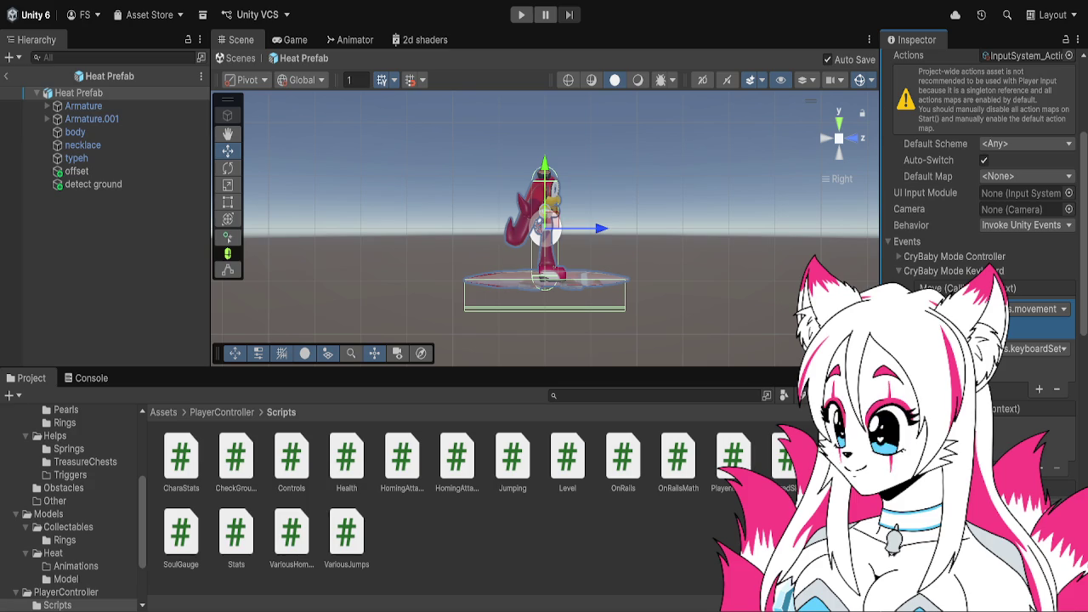
{"action": "key", "text": "alt+Tab"}
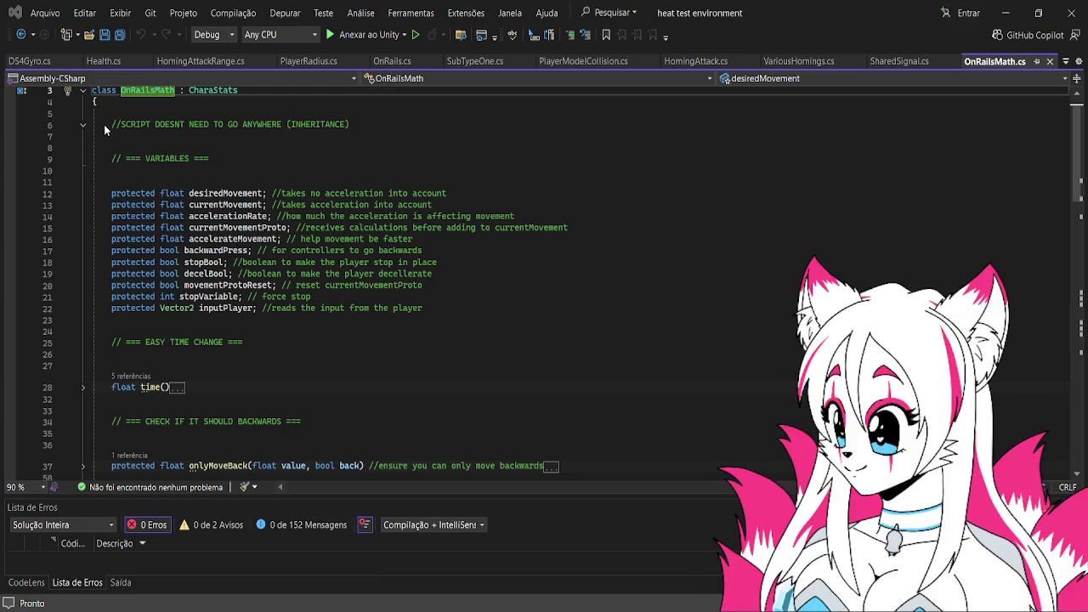
- Unfold the onlyMoveBack method at line 37 and read its backward-movement logic
{"action": "scroll", "coordinate": [689, 417], "scroll_direction": "down", "scroll_amount": 9}
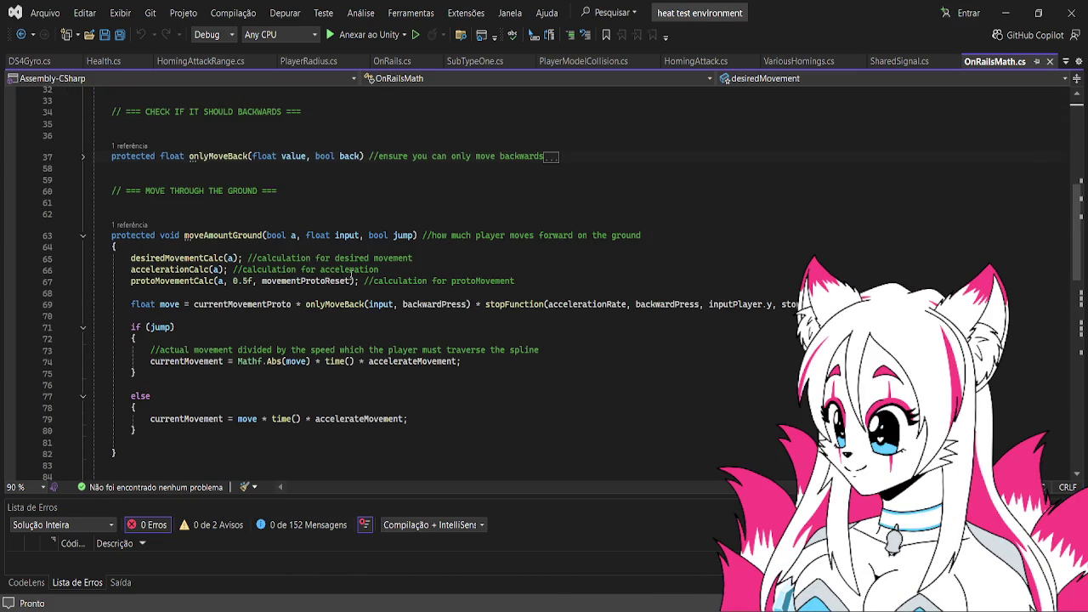
{"action": "scroll", "coordinate": [351, 279], "scroll_direction": "down", "scroll_amount": 1}
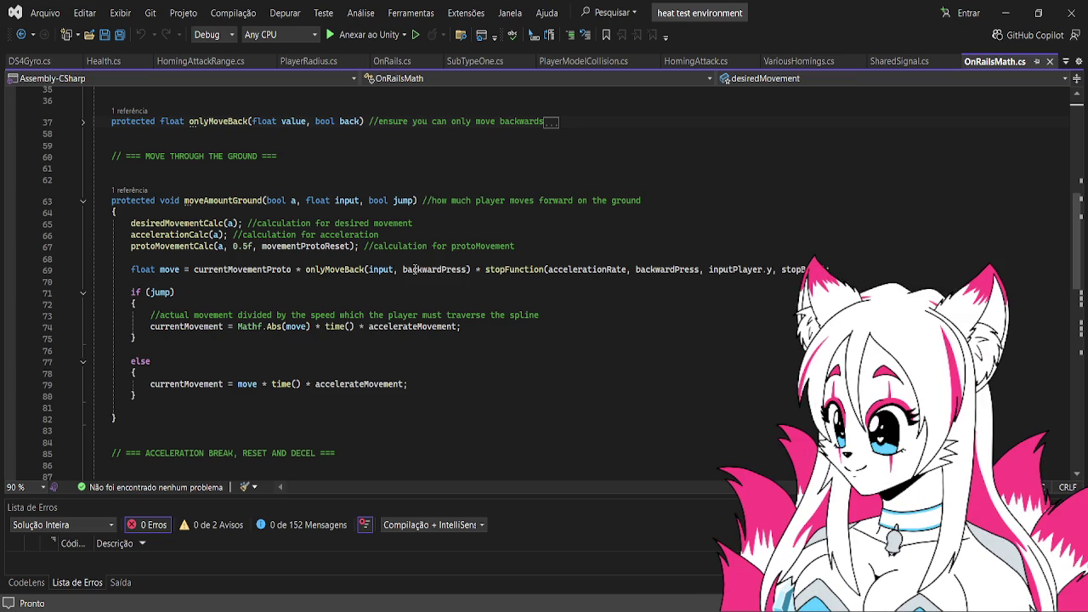
{"action": "scroll", "coordinate": [402, 269], "scroll_direction": "down", "scroll_amount": 7}
{"action": "scroll", "coordinate": [301, 268], "scroll_direction": "up", "scroll_amount": 14}
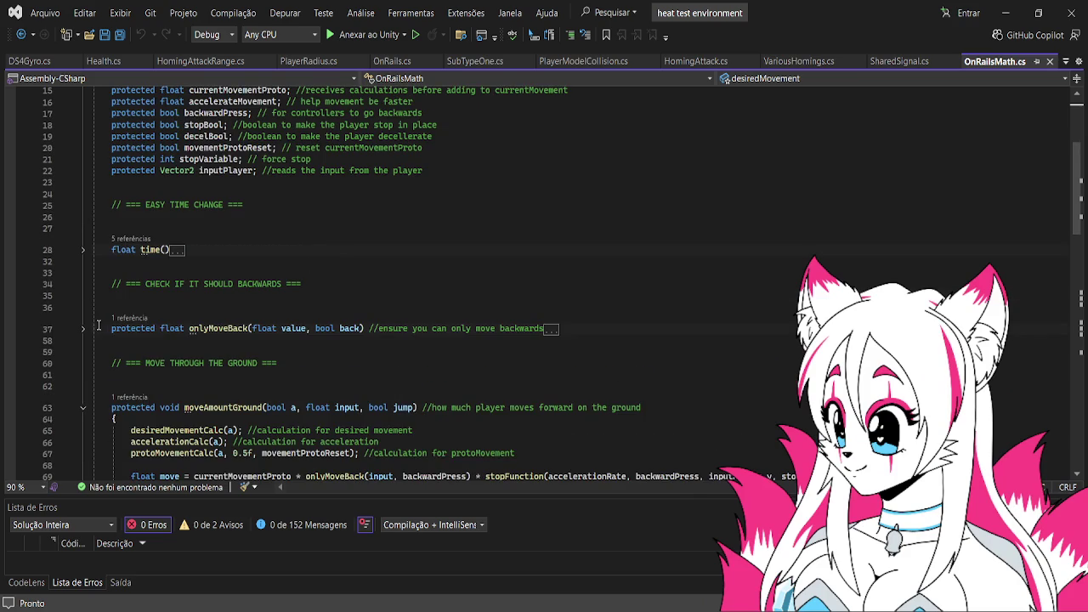
{"action": "left_click", "coordinate": [83, 328]}
{"action": "scroll", "coordinate": [245, 308], "scroll_direction": "down", "scroll_amount": 3}
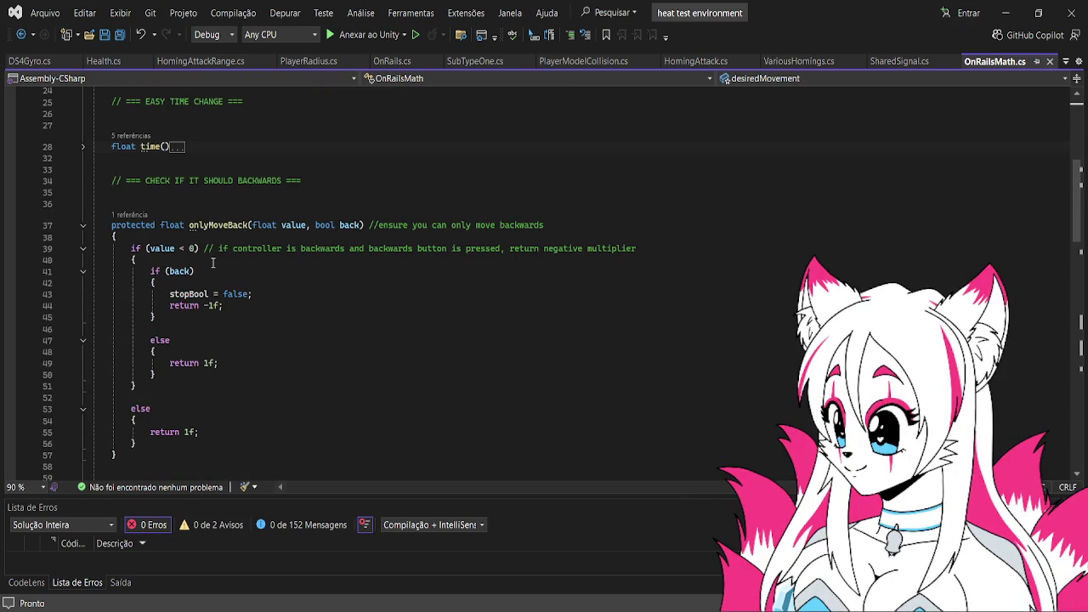
{"action": "scroll", "coordinate": [215, 267], "scroll_direction": "down", "scroll_amount": 1}
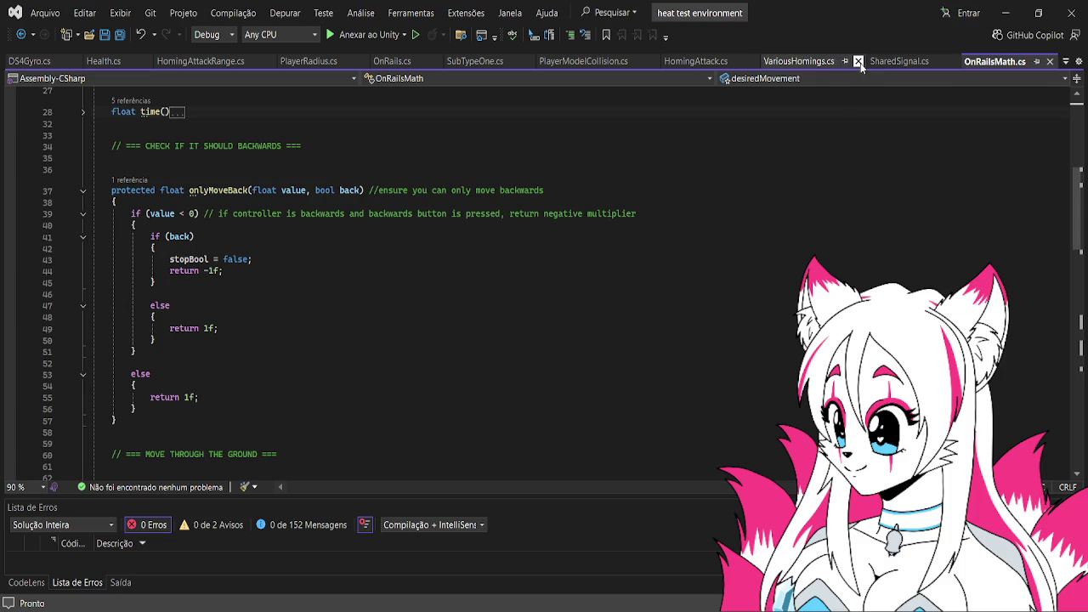
- Check OnRails.cs, then return to OnRailsMath.cs and scroll to moveAmountGround
{"action": "left_click", "coordinate": [374, 62]}
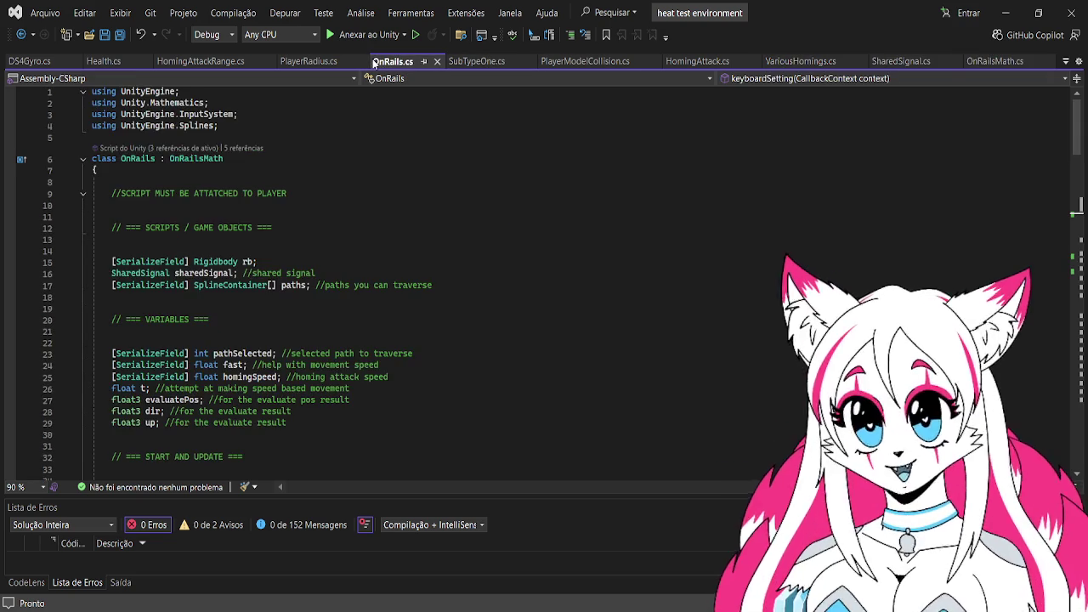
{"action": "scroll", "coordinate": [375, 196], "scroll_direction": "down", "scroll_amount": 4}
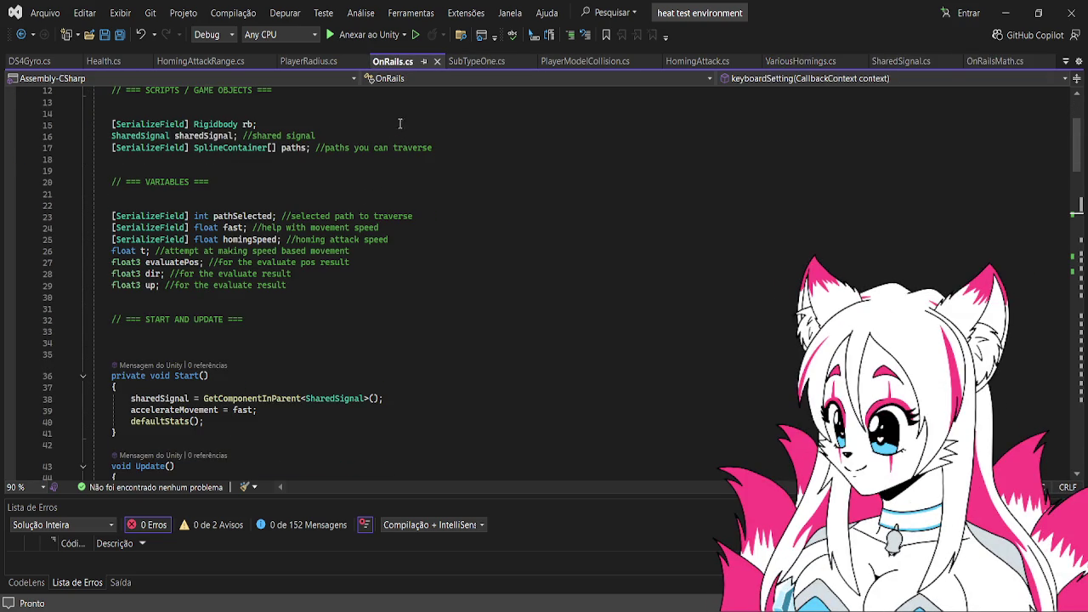
{"action": "scroll", "coordinate": [342, 192], "scroll_direction": "down", "scroll_amount": 6}
{"action": "scroll", "coordinate": [342, 192], "scroll_direction": "up", "scroll_amount": 2}
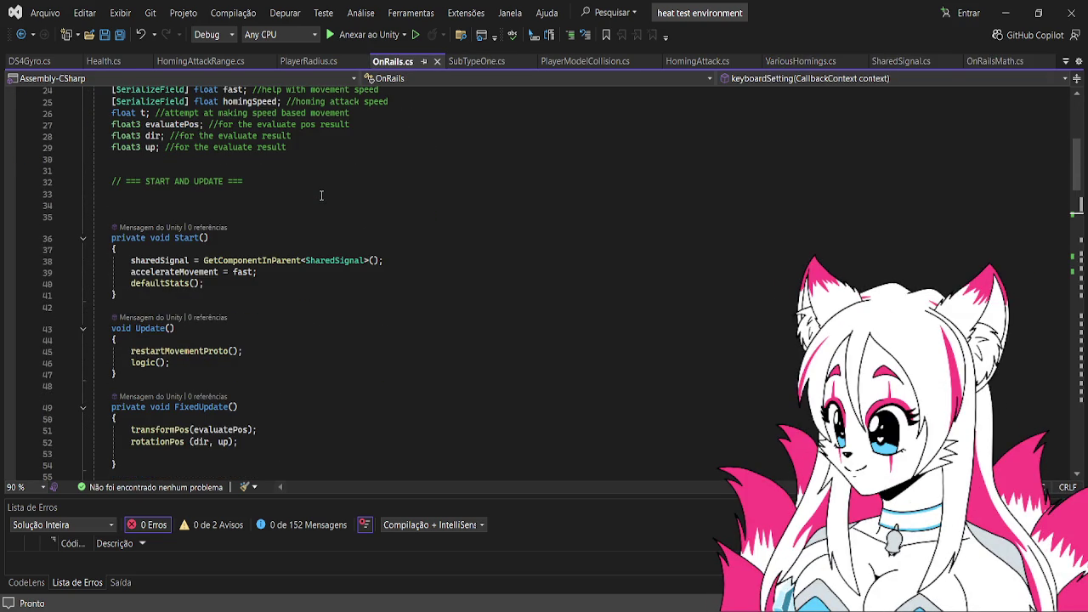
{"action": "left_click", "coordinate": [977, 62]}
{"action": "scroll", "coordinate": [459, 222], "scroll_direction": "up", "scroll_amount": 15}
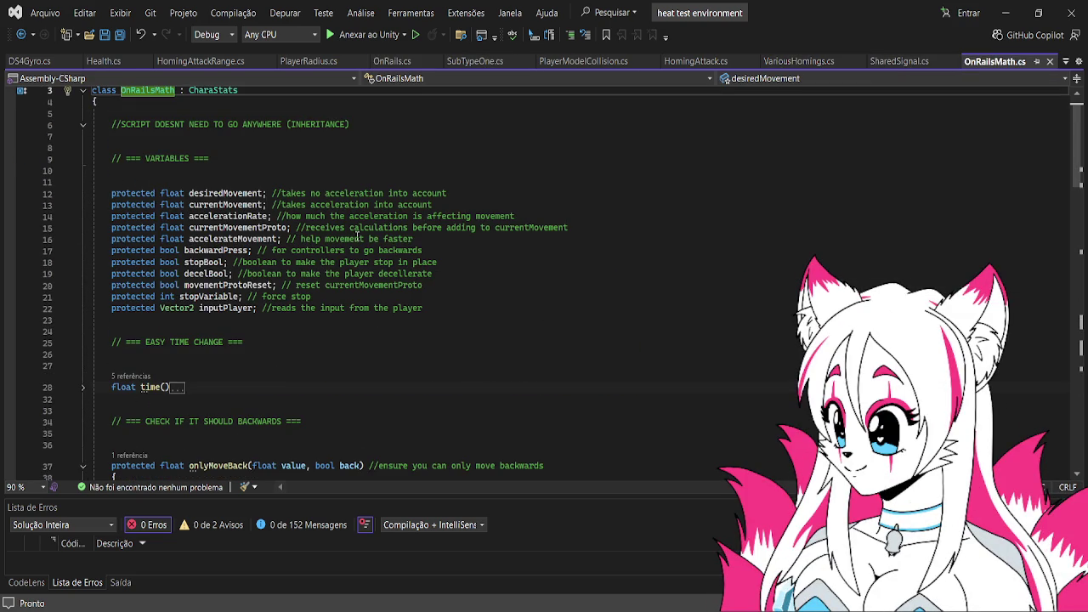
{"action": "scroll", "coordinate": [273, 262], "scroll_direction": "down", "scroll_amount": 17}
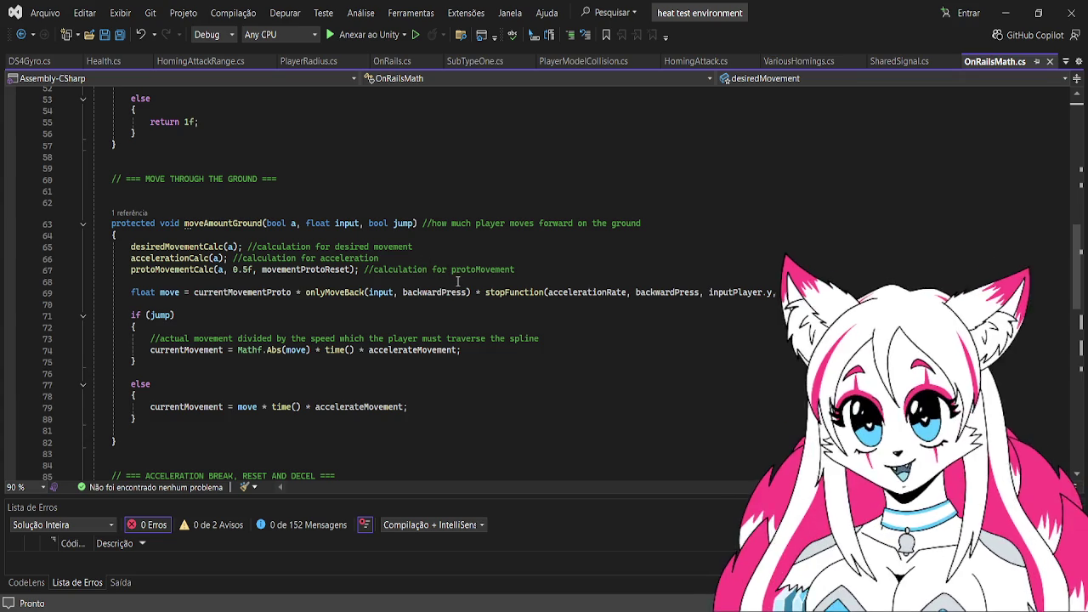
- Remove the float input and float value parameters from moveAmountGround and onlyMoveBack
{"action": "left_click", "coordinate": [382, 291]}
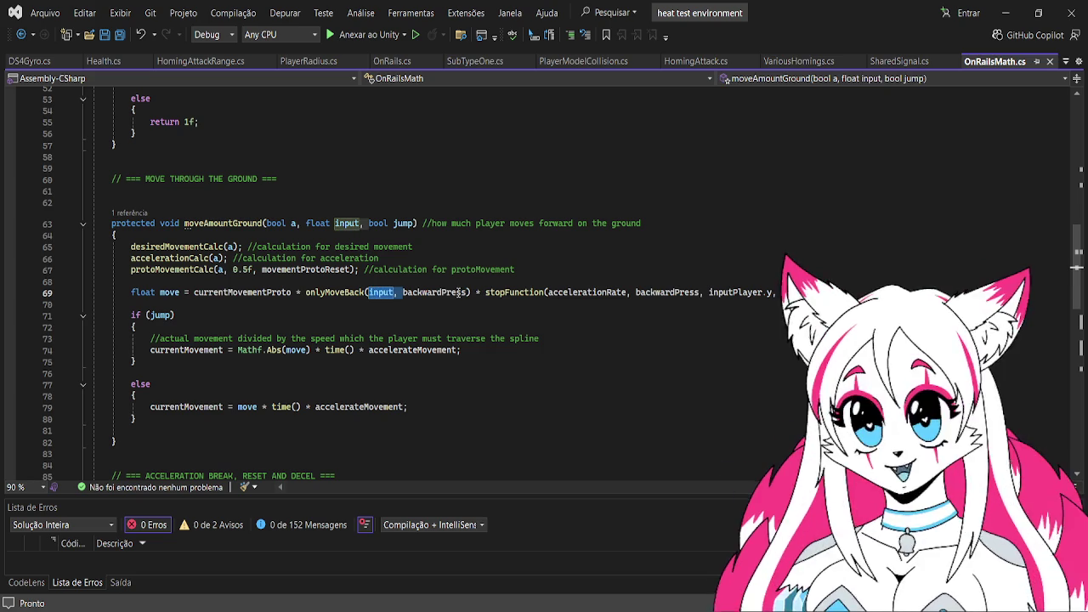
{"action": "key", "text": "BackSpace"}
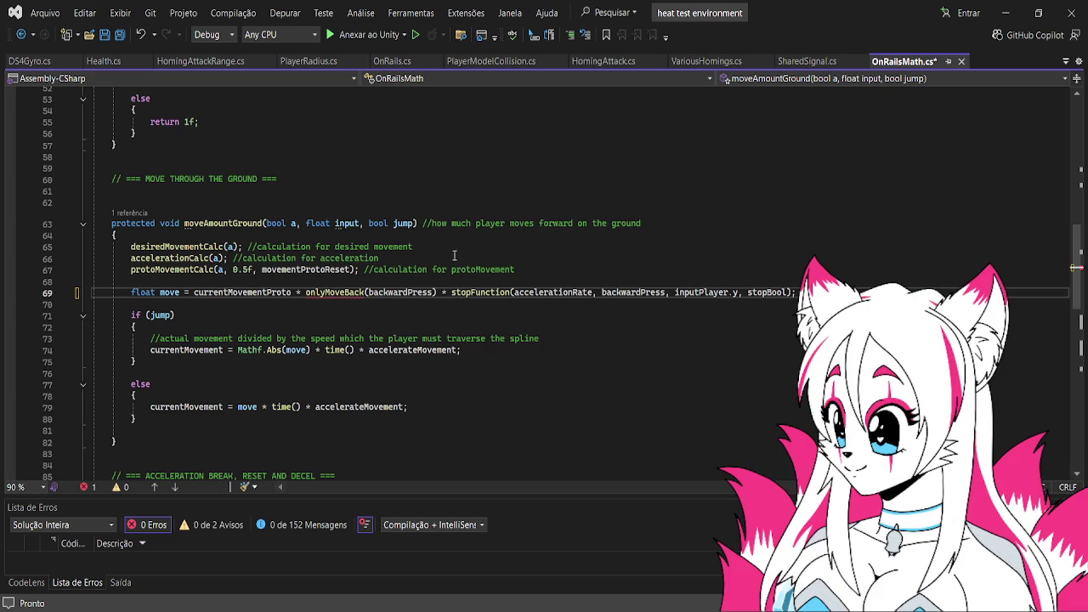
{"action": "left_click_drag", "start_coordinate": [367, 224], "coordinate": [307, 225]}
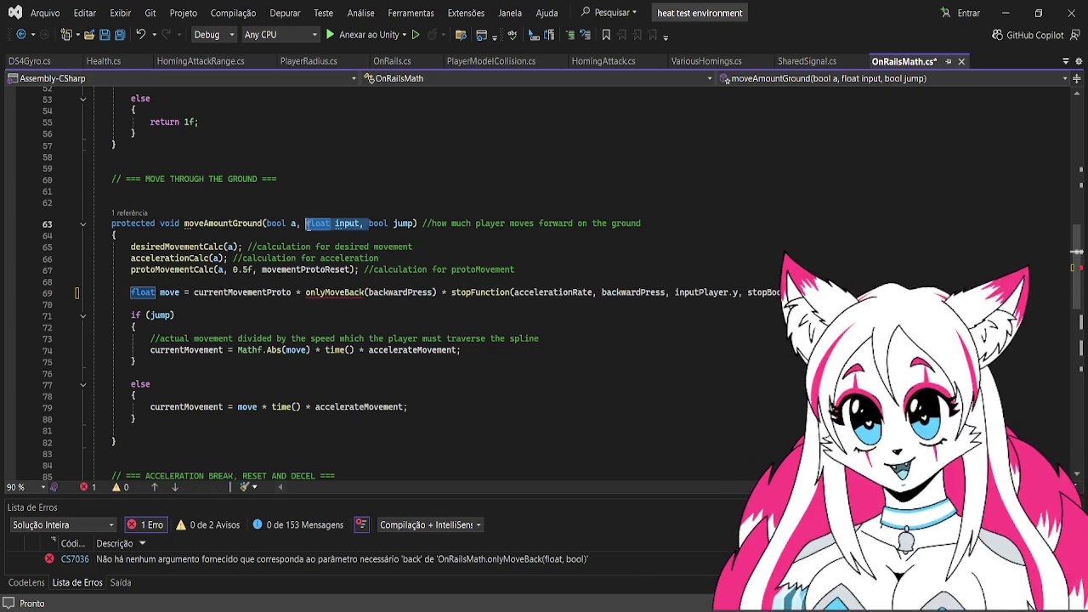
{"action": "key", "text": "BackSpace"}
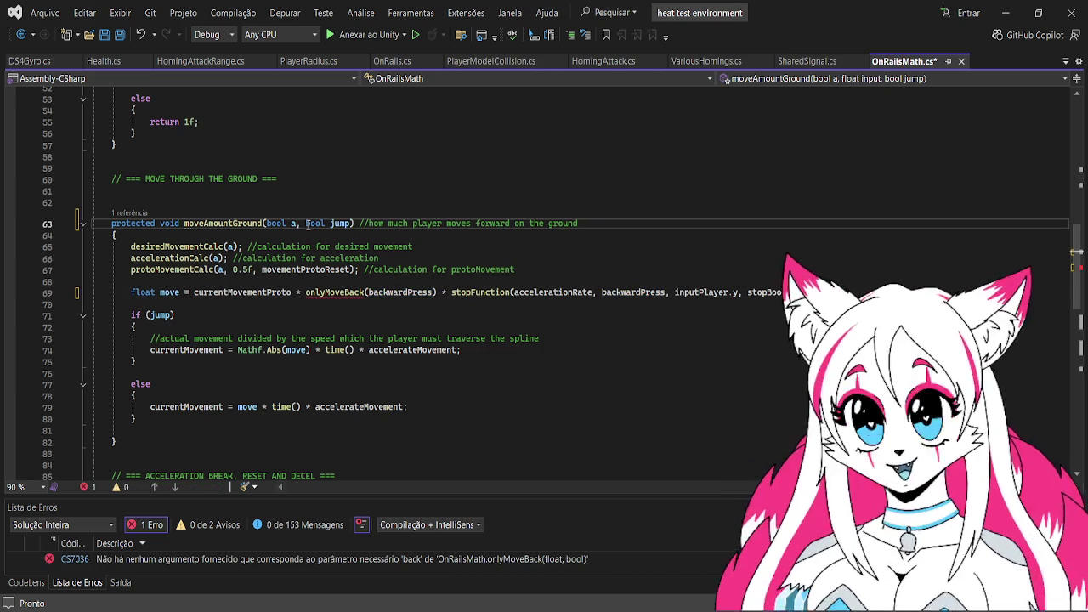
{"action": "scroll", "coordinate": [319, 228], "scroll_direction": "up", "scroll_amount": 9}
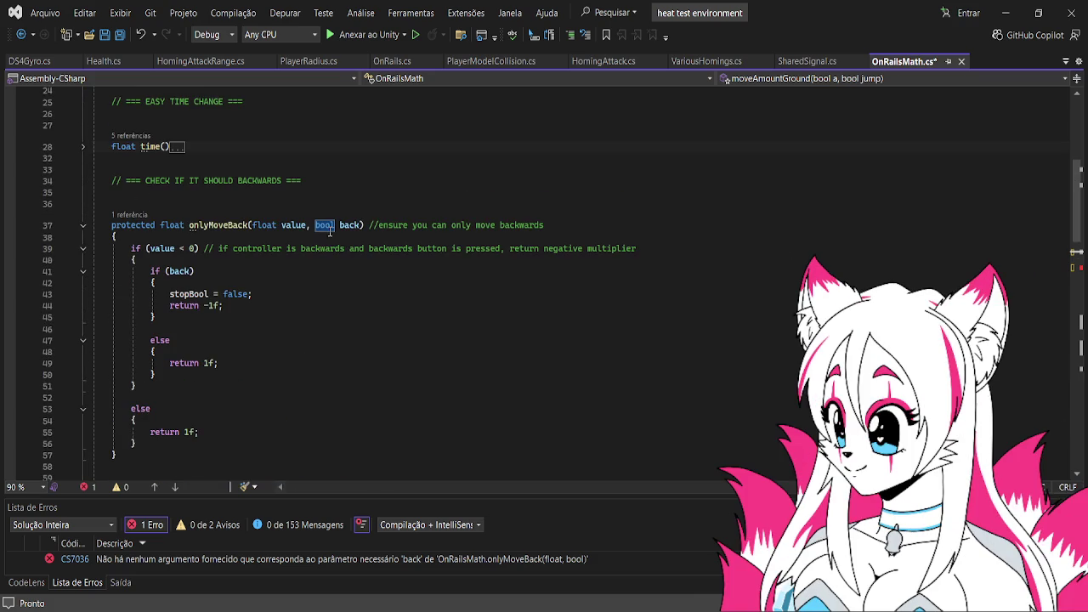
{"action": "left_click_drag", "start_coordinate": [315, 226], "coordinate": [253, 225]}
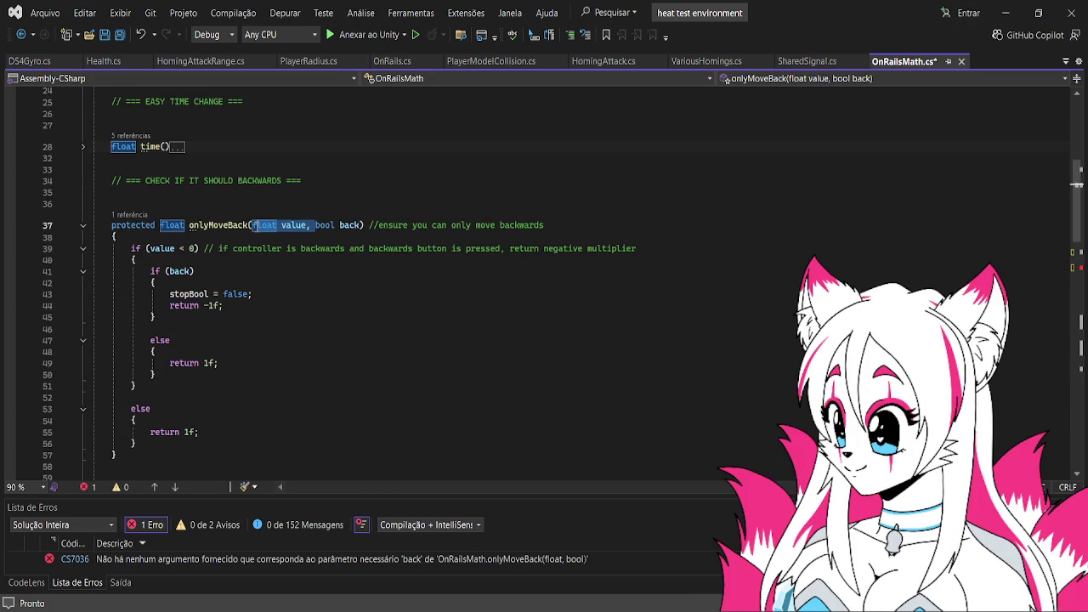
{"action": "key", "text": "BackSpace"}
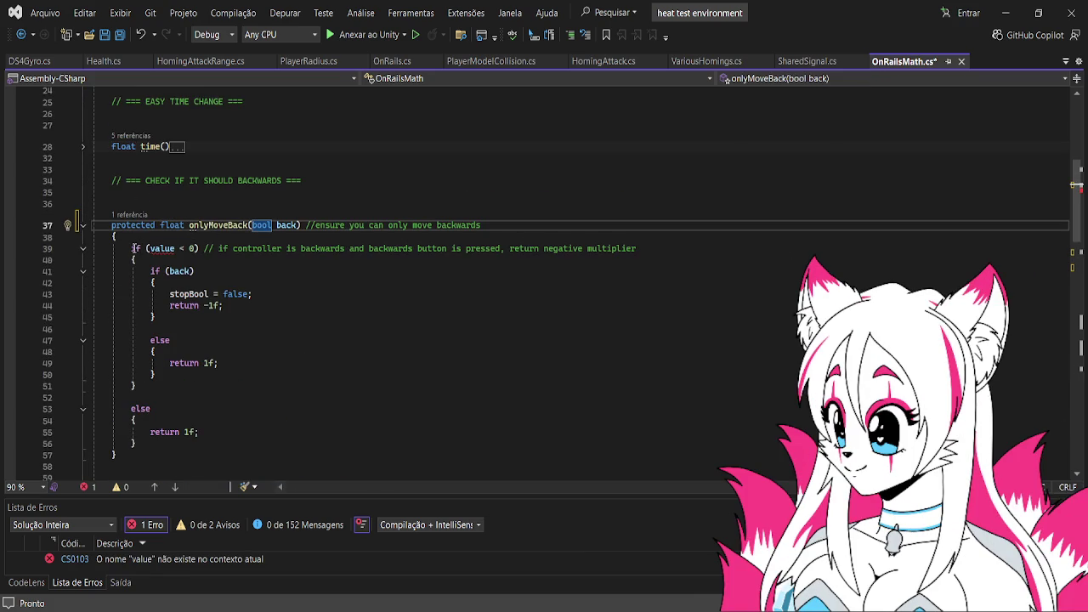
- Delete the if (value < 0) wrapper and its leftover braces and else block, then save OnRailsMath.cs
{"action": "left_click_drag", "start_coordinate": [131, 248], "coordinate": [134, 261]}
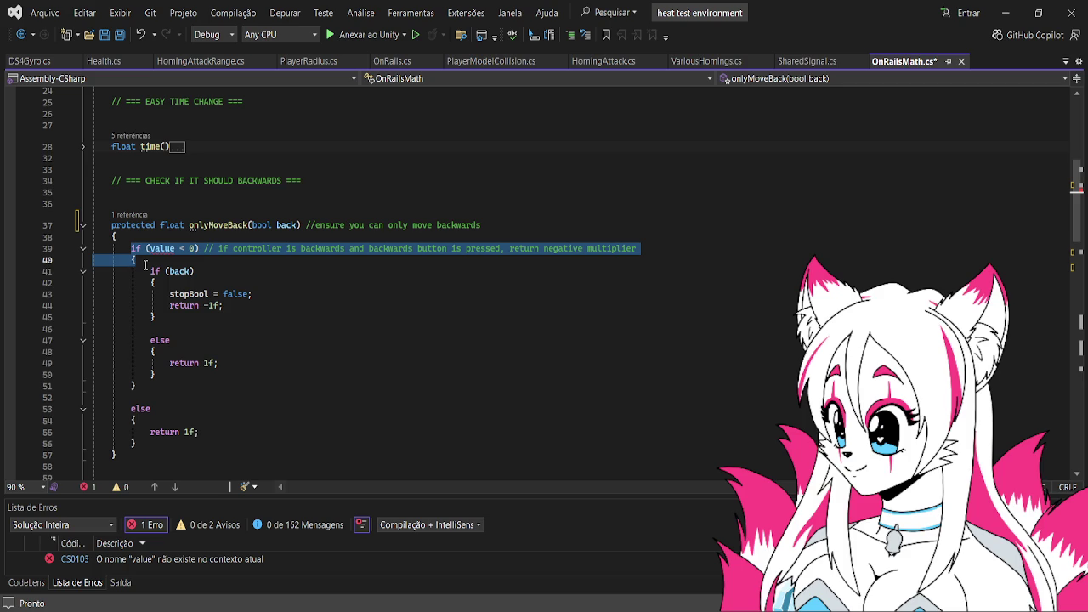
{"action": "key", "text": "Delete"}
{"action": "left_click", "coordinate": [136, 374]}
{"action": "key", "text": "BackSpace"}
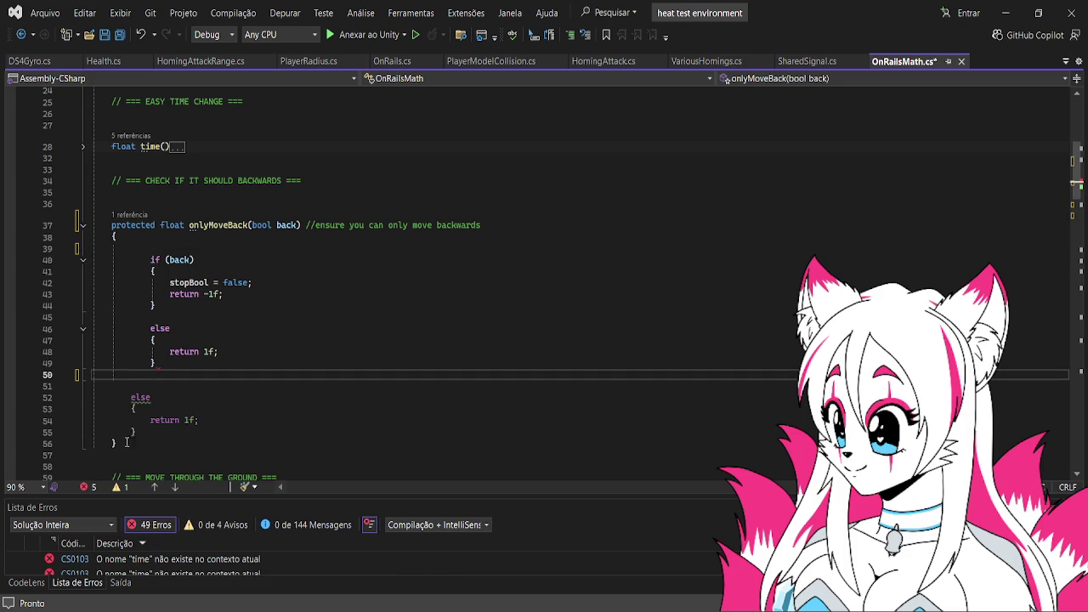
{"action": "left_click", "coordinate": [121, 444]}
{"action": "key", "text": "Return"}
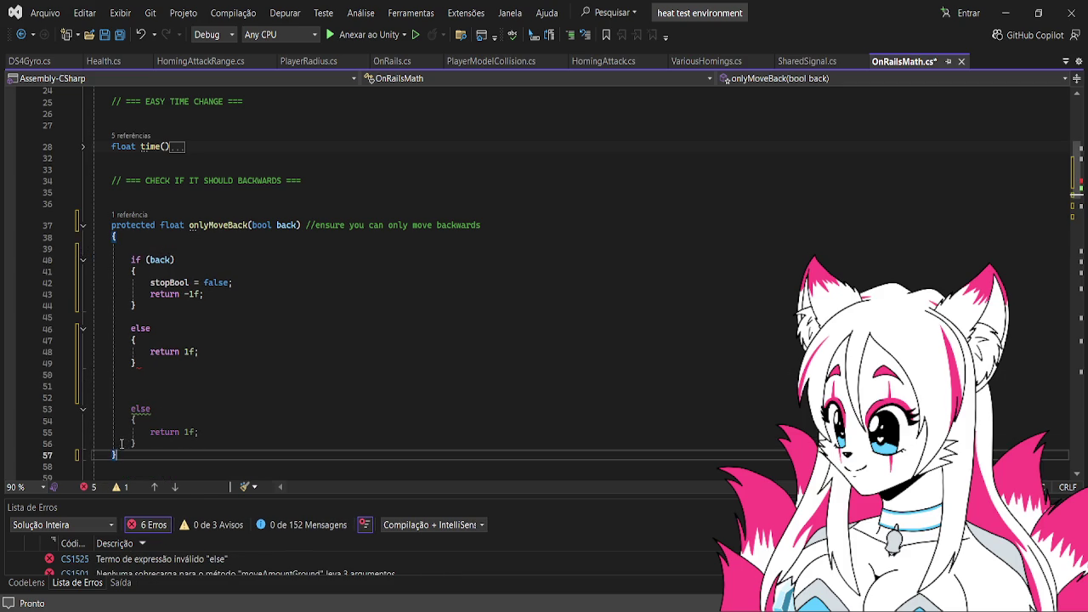
{"action": "left_click_drag", "start_coordinate": [136, 444], "coordinate": [126, 378]}
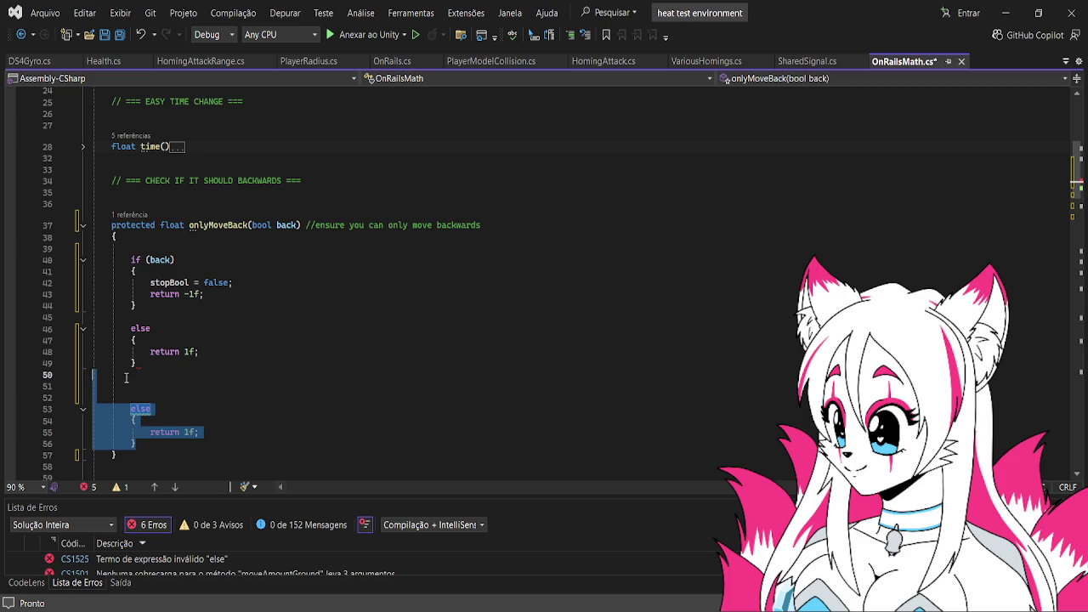
{"action": "key", "text": "BackSpace"}
{"action": "key", "text": "BackSpace"}
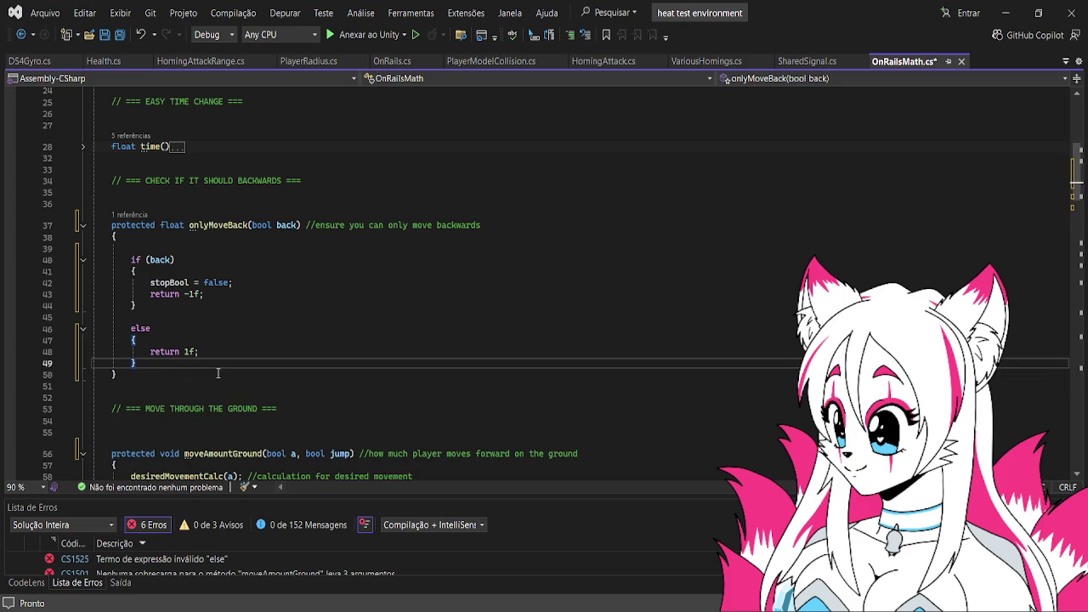
{"action": "key", "text": "Return"}
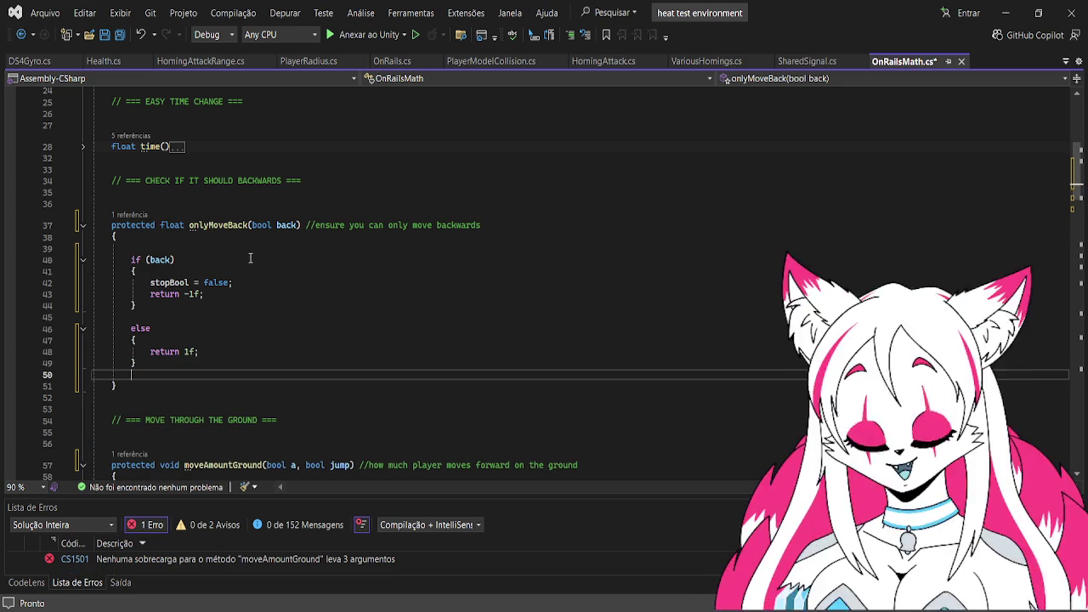
{"action": "key", "text": "ctrl+s"}
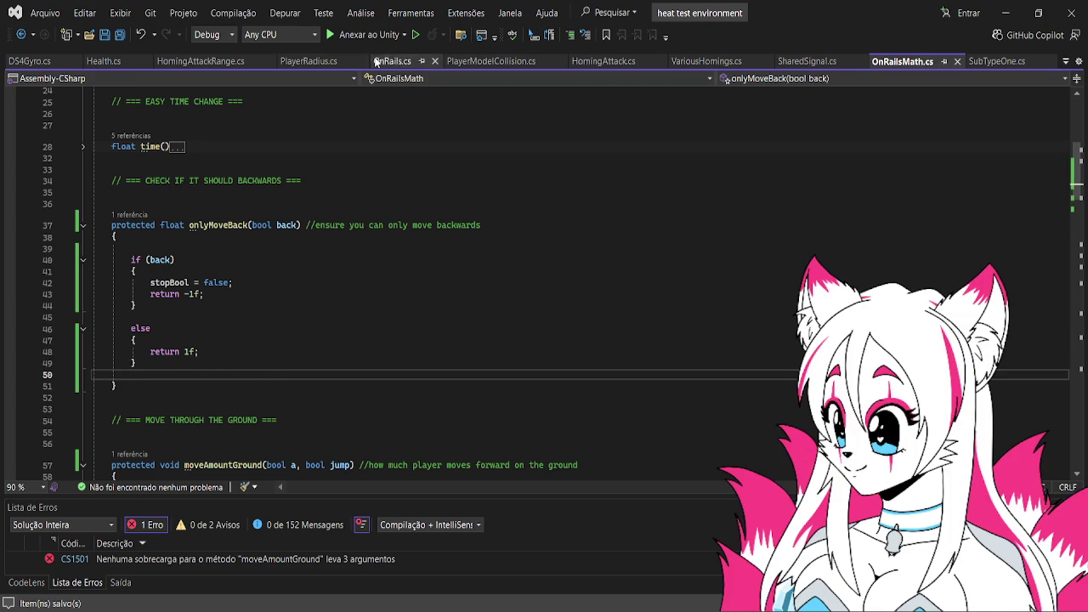
- In OnRails.cs, expand controllerSetting, glancing at moveBack and decelerate before returning to line 76
{"action": "left_click", "coordinate": [790, 61]}
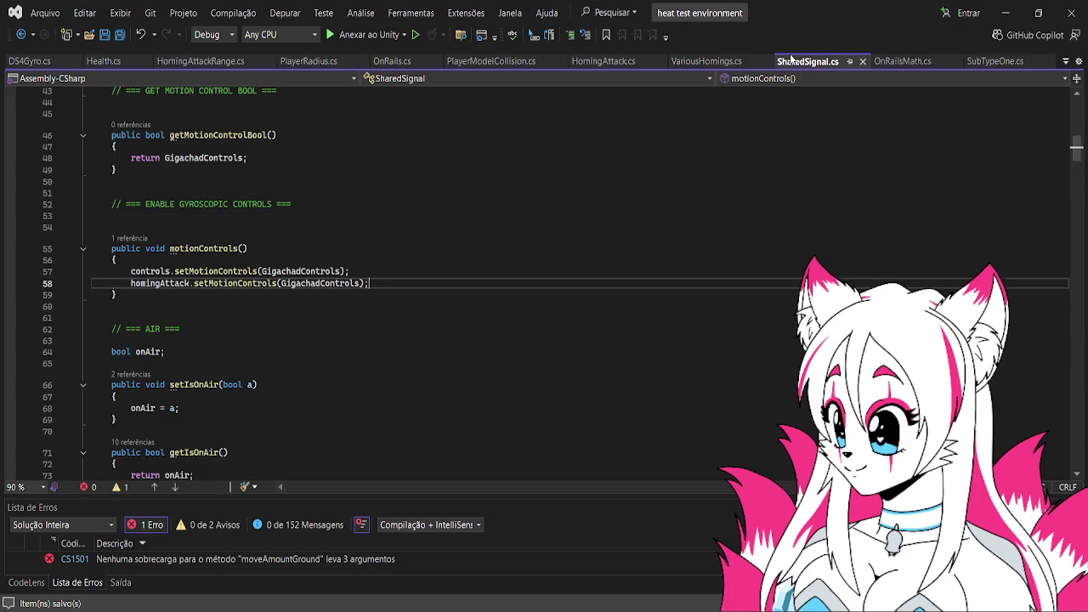
{"action": "left_click", "coordinate": [392, 61]}
{"action": "scroll", "coordinate": [385, 232], "scroll_direction": "down", "scroll_amount": 5}
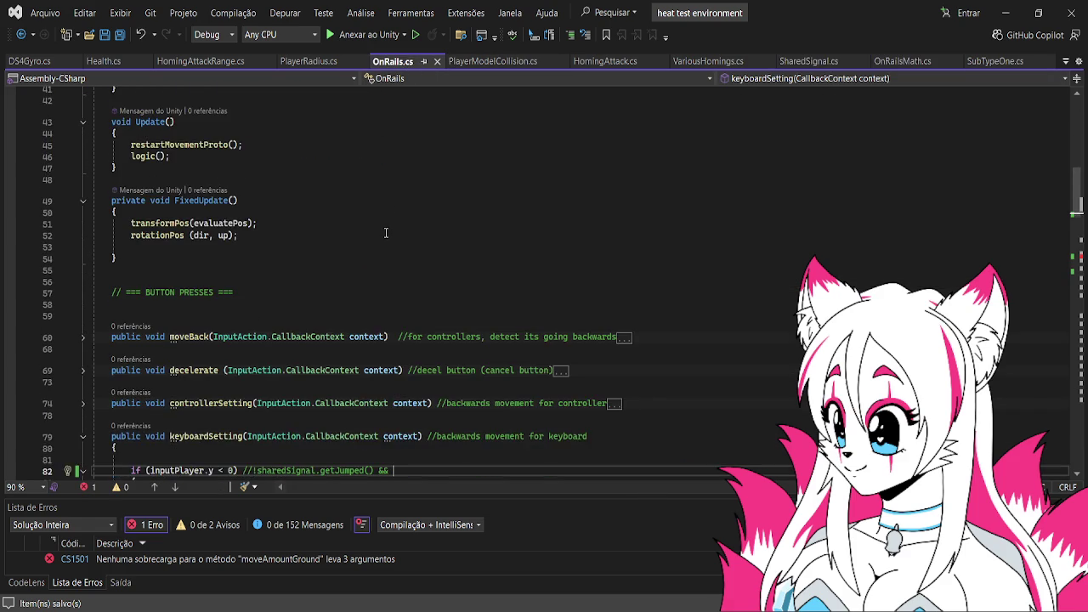
{"action": "scroll", "coordinate": [385, 232], "scroll_direction": "down", "scroll_amount": 5}
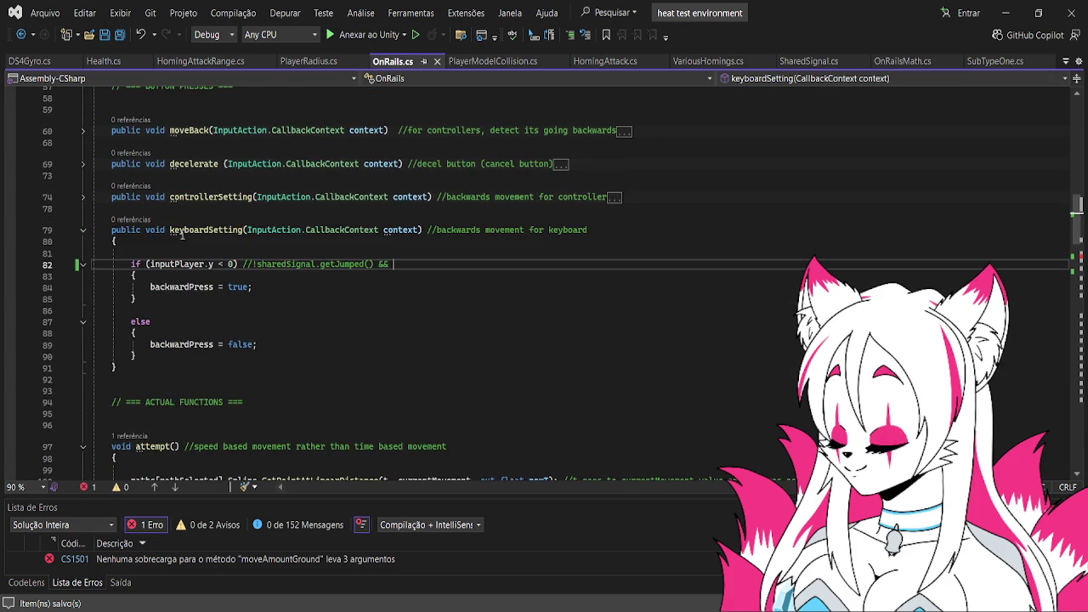
{"action": "left_click", "coordinate": [83, 197]}
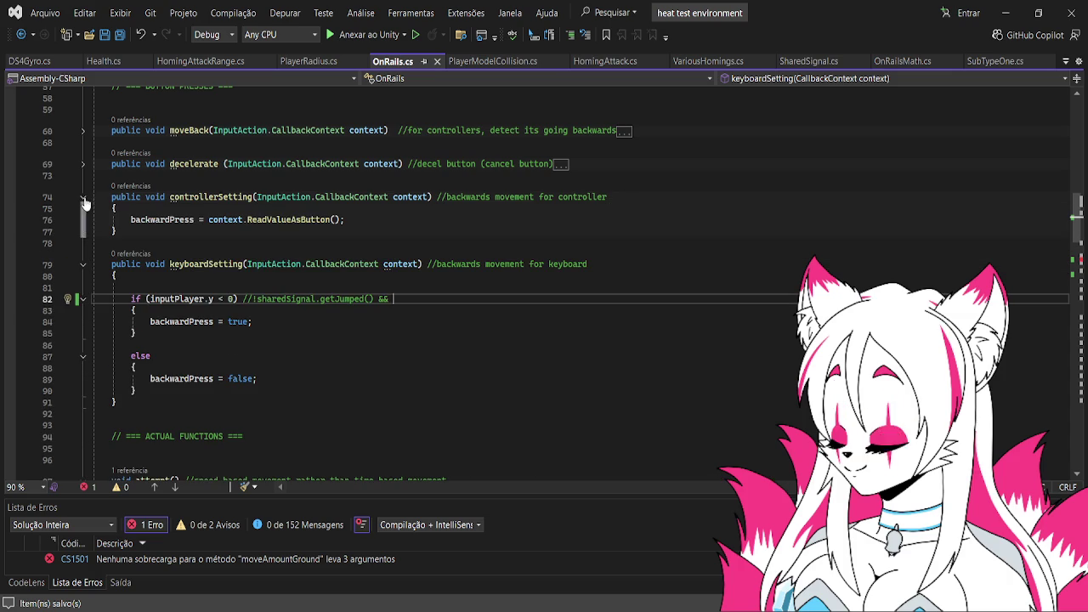
{"action": "left_click", "coordinate": [347, 222]}
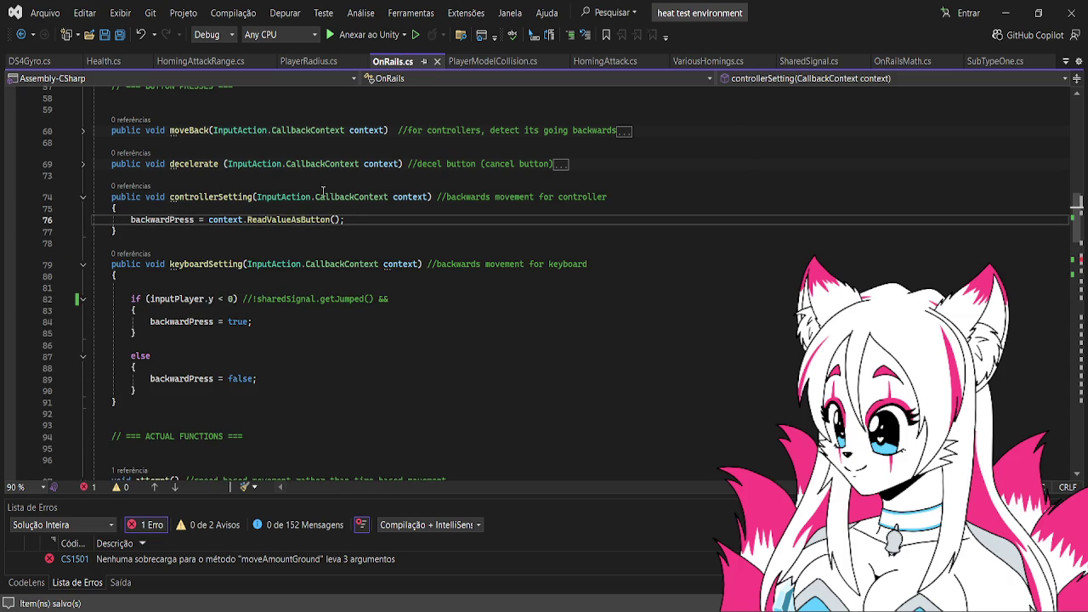
{"action": "left_click", "coordinate": [83, 132]}
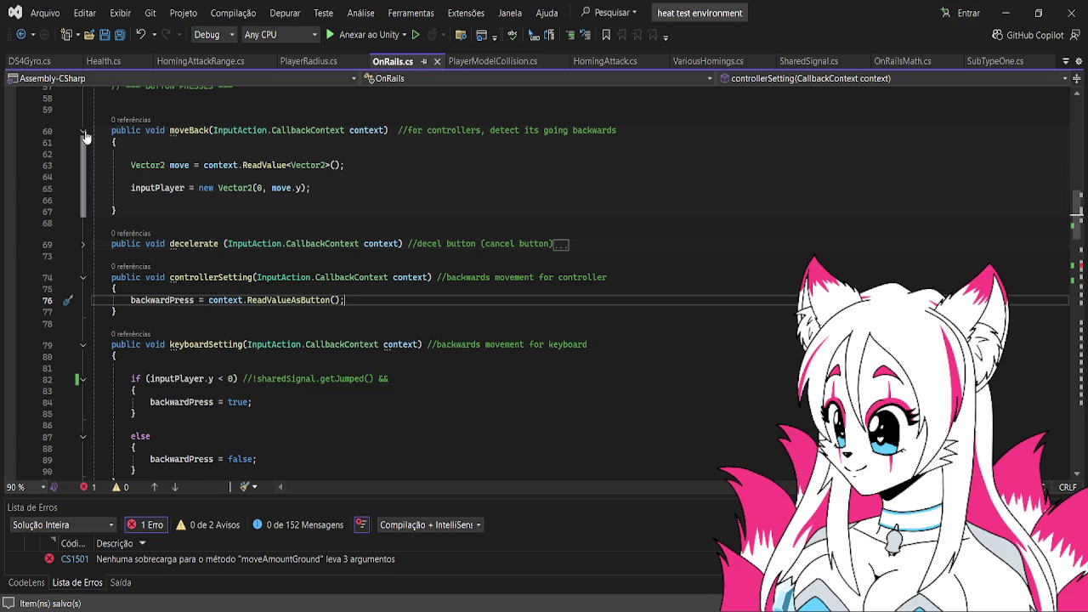
{"action": "left_click", "coordinate": [83, 132]}
{"action": "left_click", "coordinate": [85, 167]}
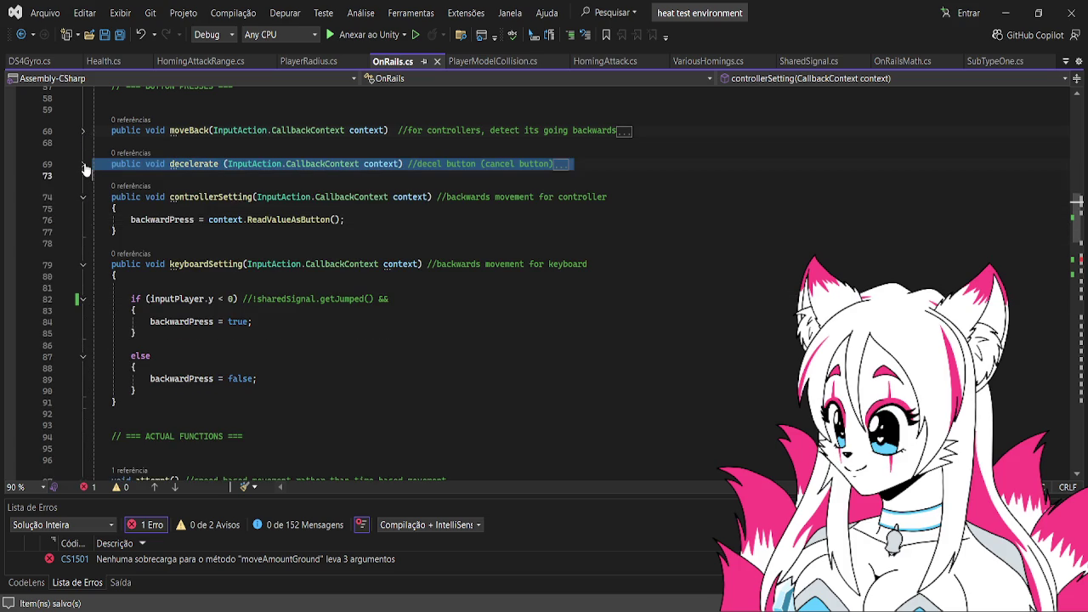
{"action": "left_click", "coordinate": [85, 166]}
{"action": "left_click", "coordinate": [85, 167]}
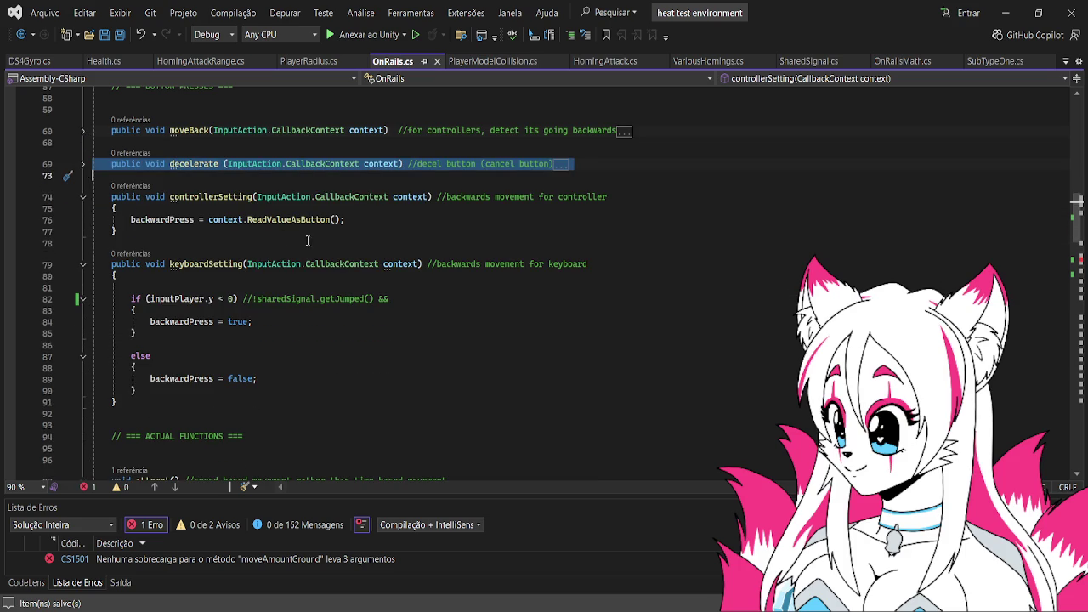
{"action": "left_click", "coordinate": [357, 223]}
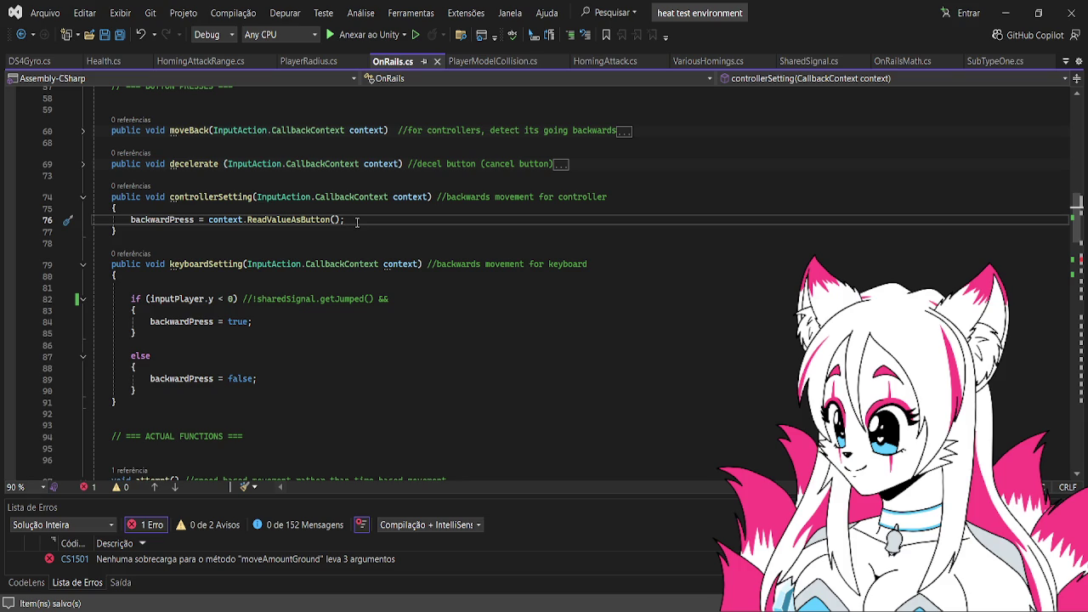
- Replace line 76 with if (inputPlayer.y < 0 && context.performed) { backwardPress = true; }
{"action": "left_click_drag", "start_coordinate": [357, 223], "coordinate": [131, 224]}
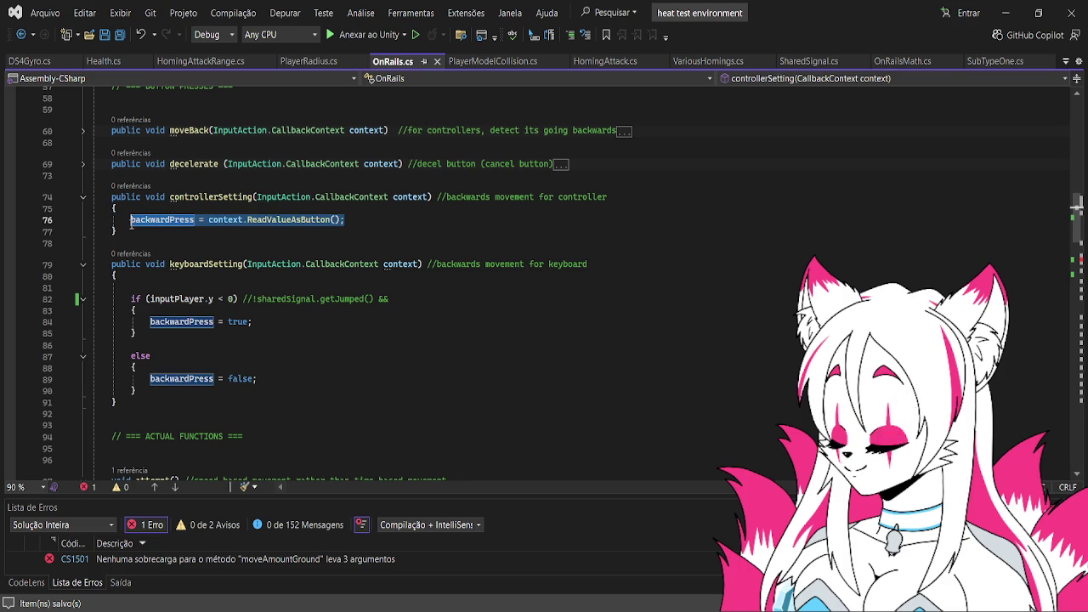
{"action": "type", "text": "if (inp"}
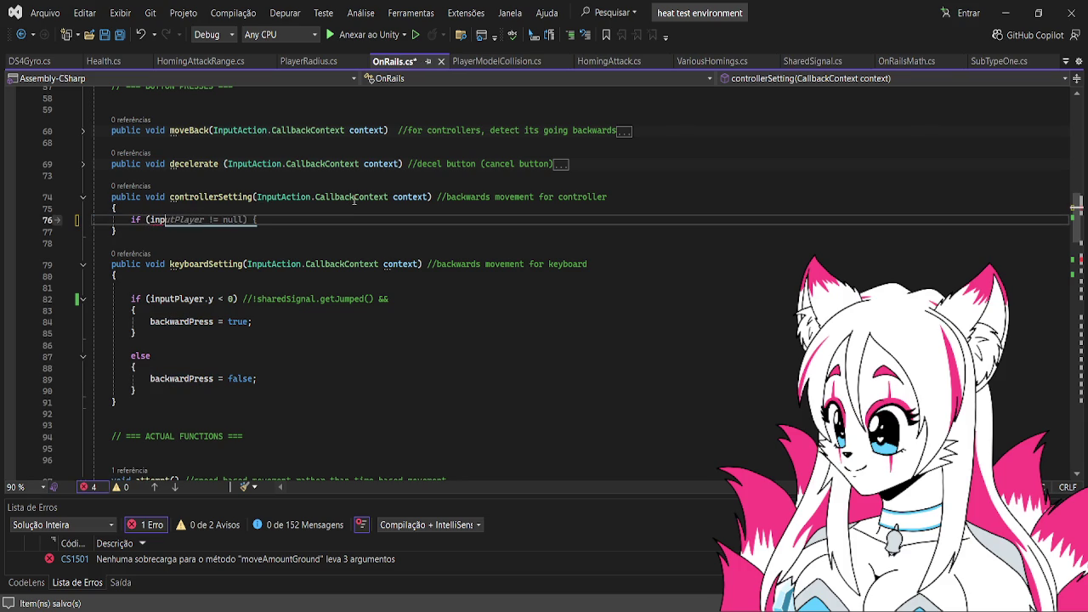
{"action": "type", "text": "utPlayer.y <"}
{"action": "key", "text": "Tab"}
{"action": "key", "text": "BackSpace"}
{"action": "key", "text": "BackSpace"}
{"action": "key", "text": "BackSpace"}
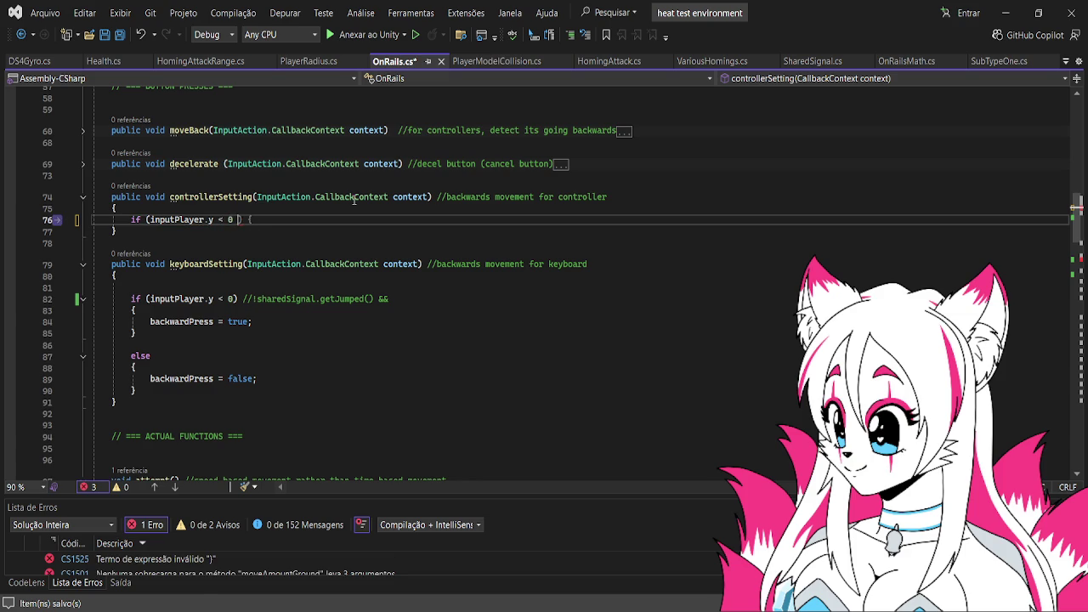
{"action": "type", "text": "&&ntext.performed){"}
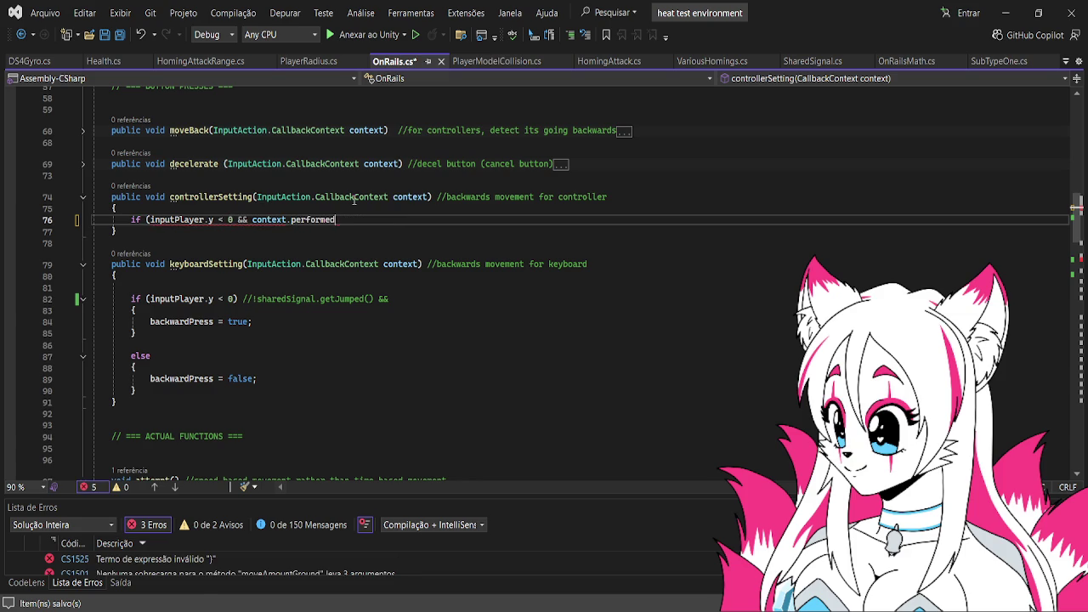
{"action": "key", "text": "Return"}
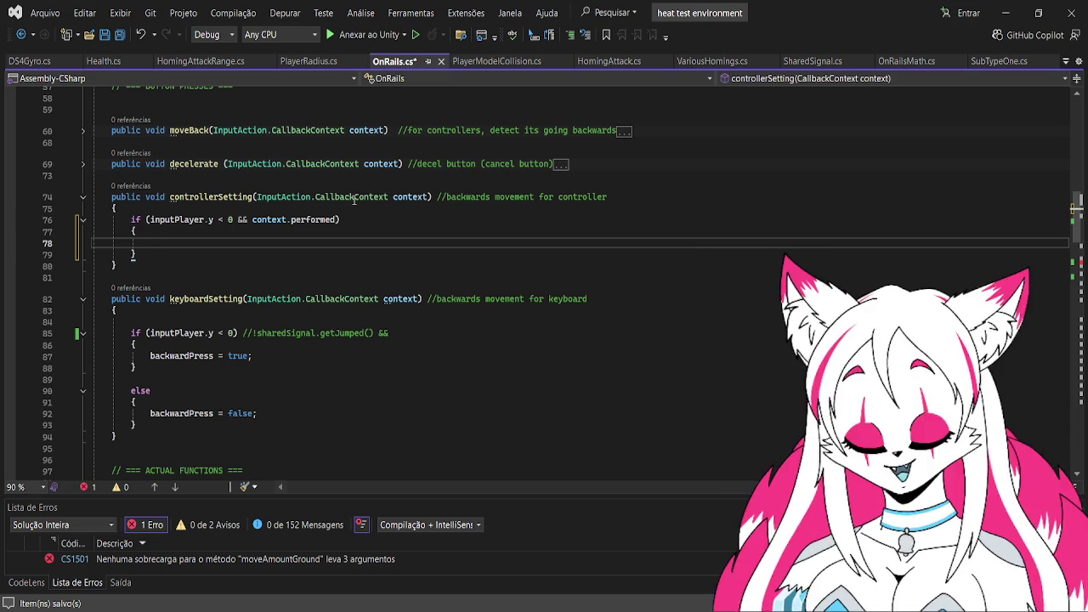
{"action": "type", "text": "de"}
{"action": "type", "text": "backwardPress ="}
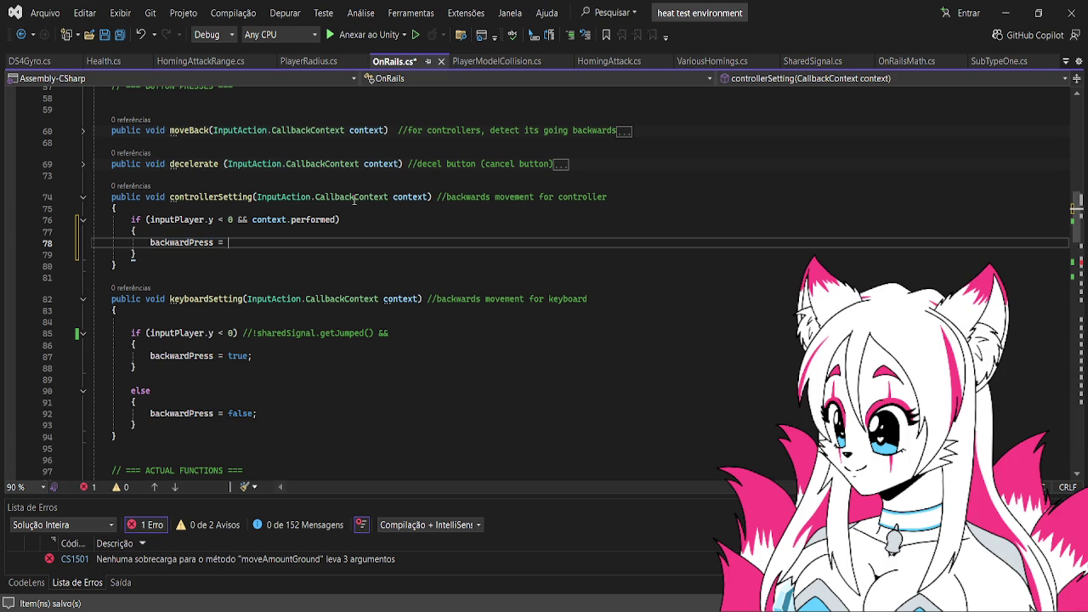
{"action": "type", "text": "true;"}
{"action": "left_click", "coordinate": [221, 324]}
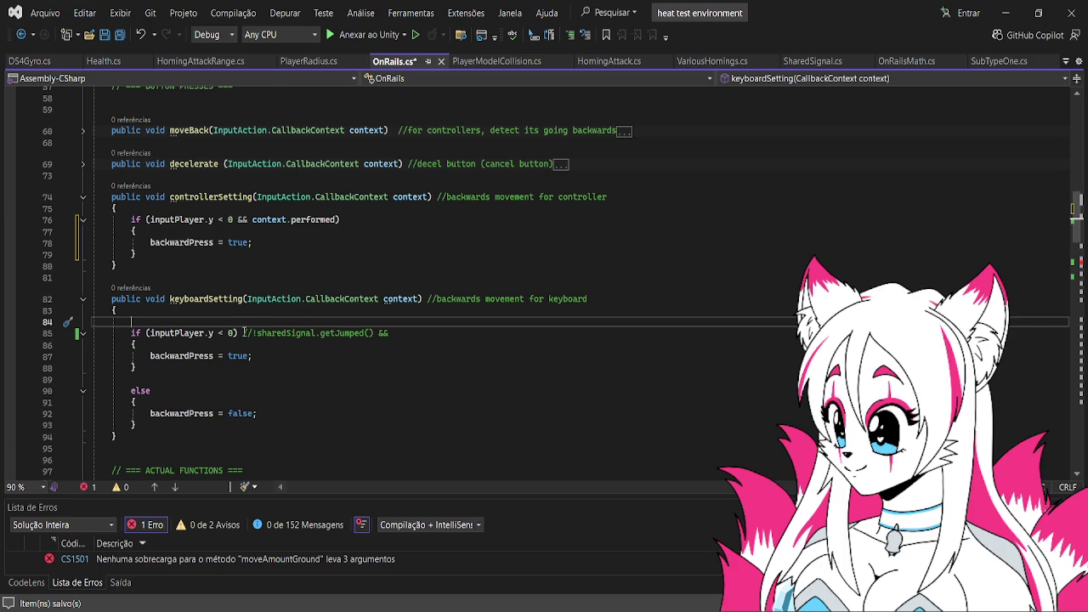
- Select the two input-reading lines in moveBack's body
{"action": "left_click", "coordinate": [83, 132]}
{"action": "left_click", "coordinate": [83, 132]}
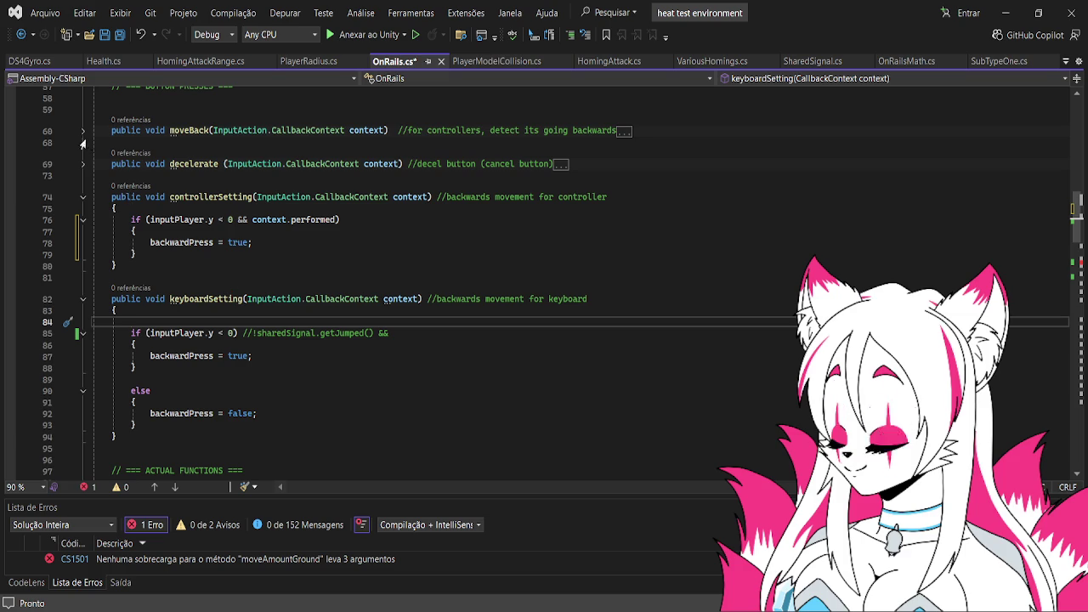
{"action": "left_click", "coordinate": [82, 132]}
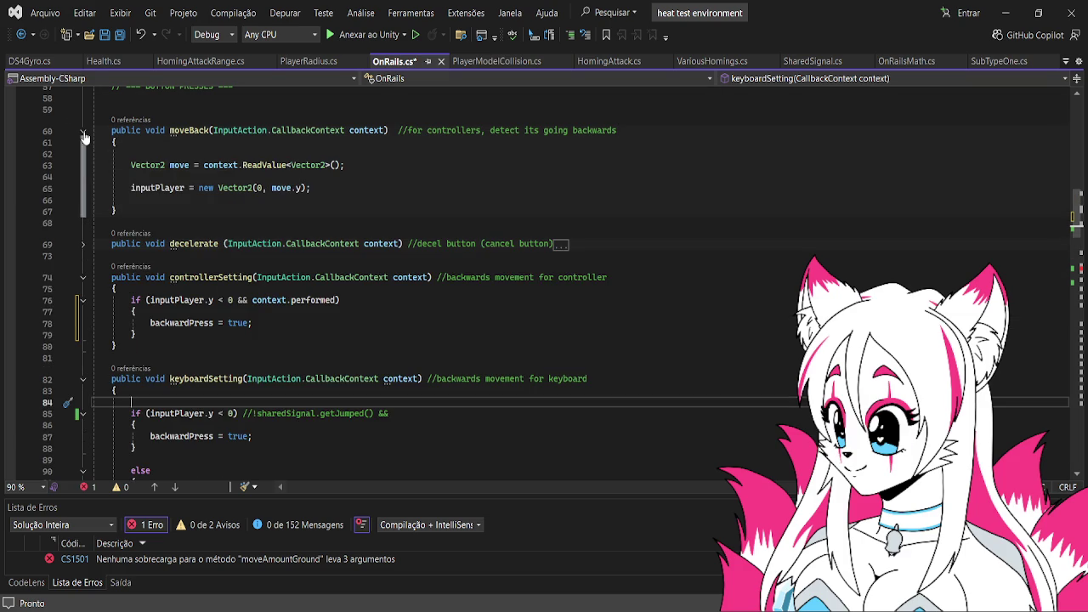
{"action": "left_click", "coordinate": [83, 133]}
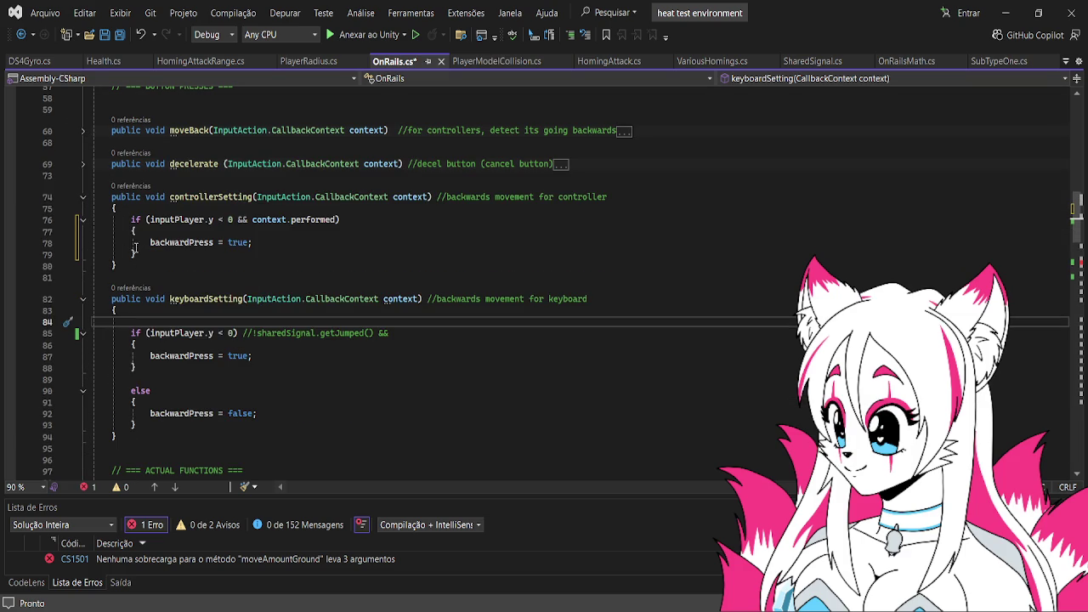
{"action": "left_click", "coordinate": [83, 133]}
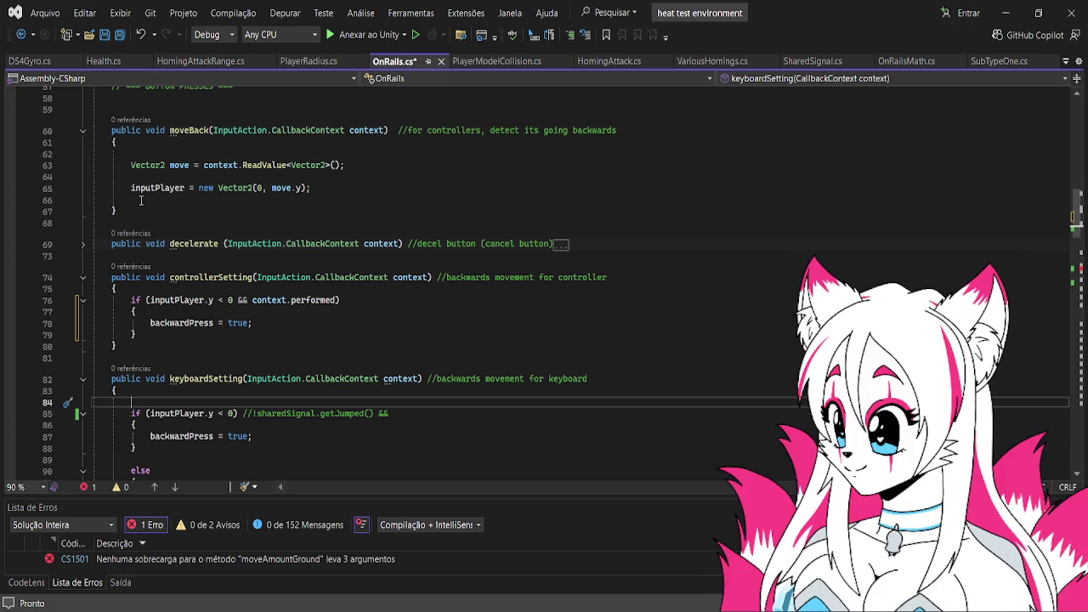
{"action": "mouse_move", "coordinate": [130, 165]}
{"action": "left_mouse_down"}
{"action": "mouse_move", "coordinate": [336, 167]}
{"action": "mouse_move", "coordinate": [318, 189]}
{"action": "left_mouse_up"}
{"action": "key", "text": "ctrl+c"}
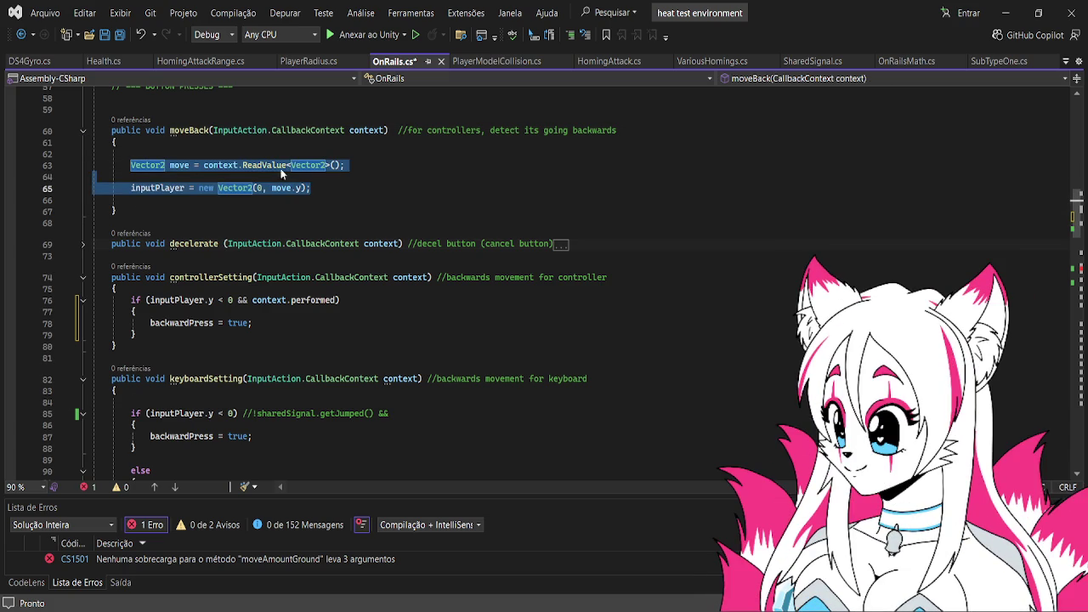
{"action": "left_click", "coordinate": [83, 130]}
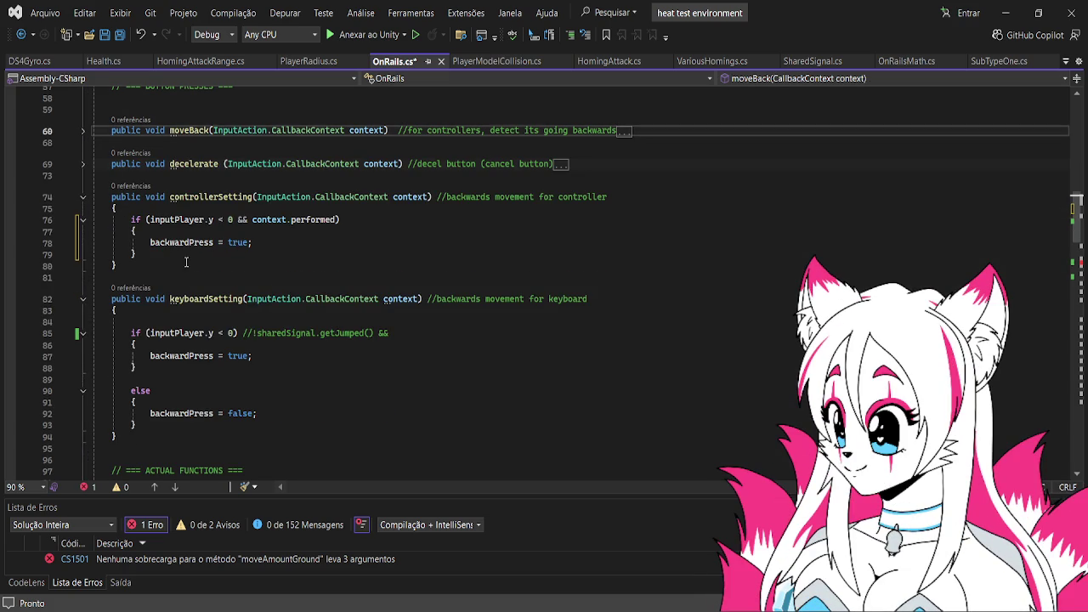
- Paste the input-reading lines at the start of keyboardSetting, tidy the blank lines, and save OnRails.cs
{"action": "left_click", "coordinate": [186, 311]}
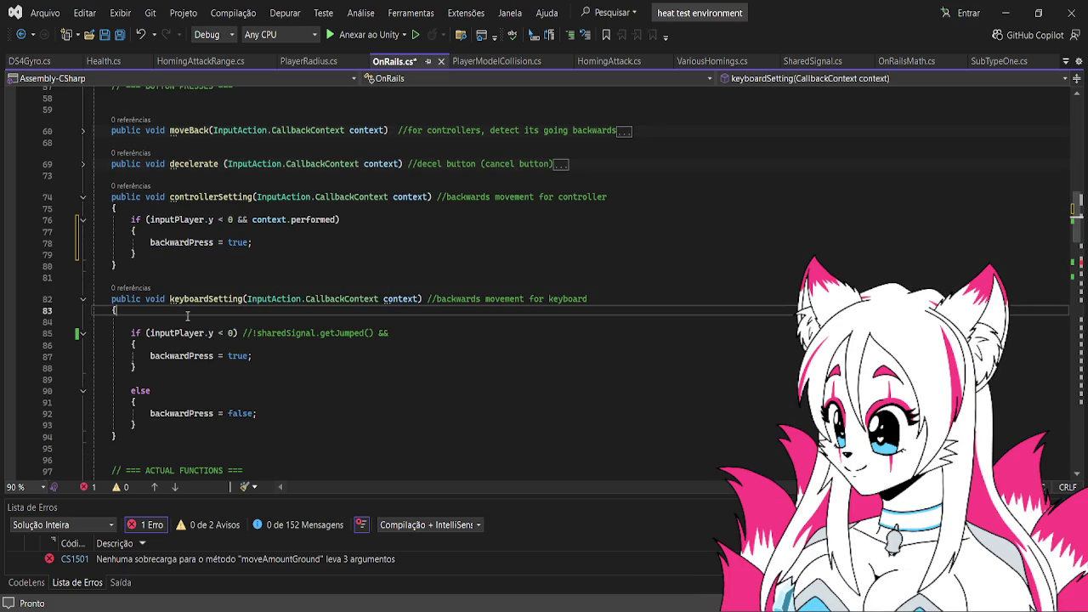
{"action": "key", "text": "ctrl+v"}
{"action": "key", "text": "Return"}
{"action": "key", "text": "Return"}
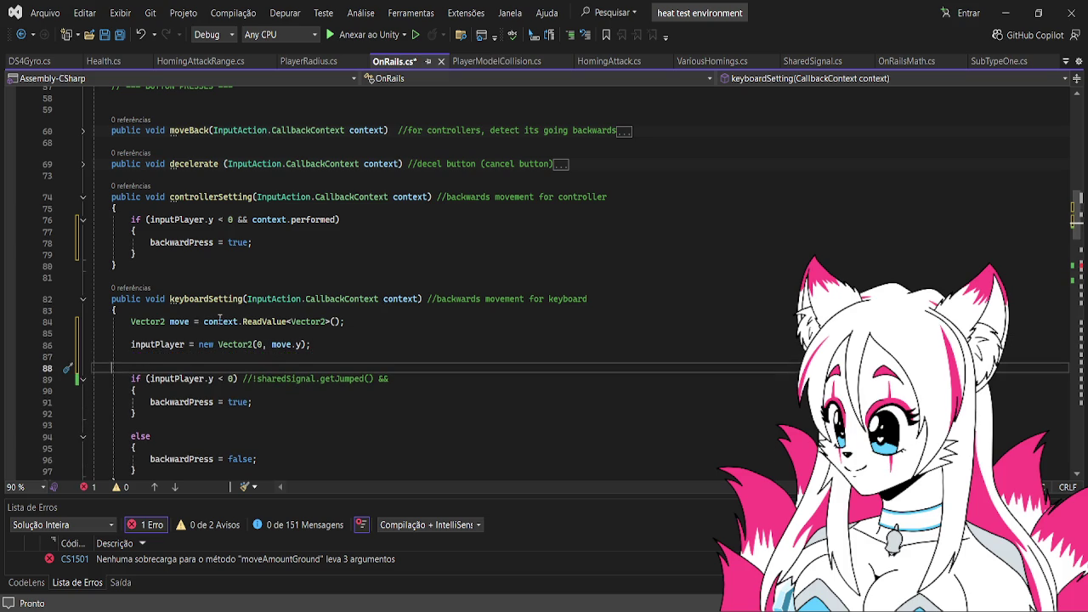
{"action": "key", "text": "BackSpace"}
{"action": "scroll", "coordinate": [265, 297], "scroll_direction": "down", "scroll_amount": 1}
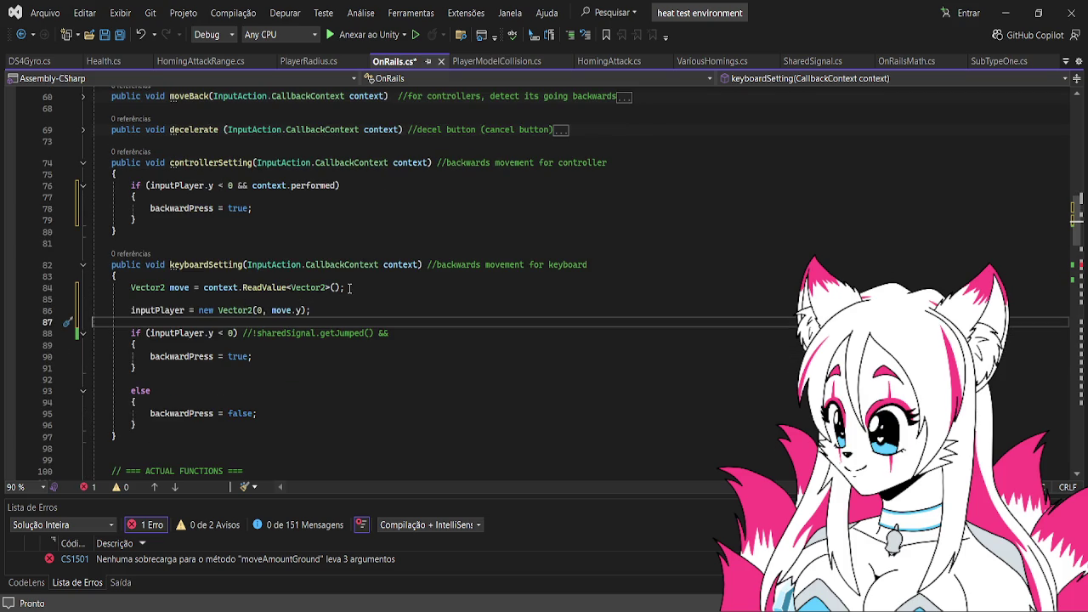
{"action": "key", "text": "ctrl+s"}
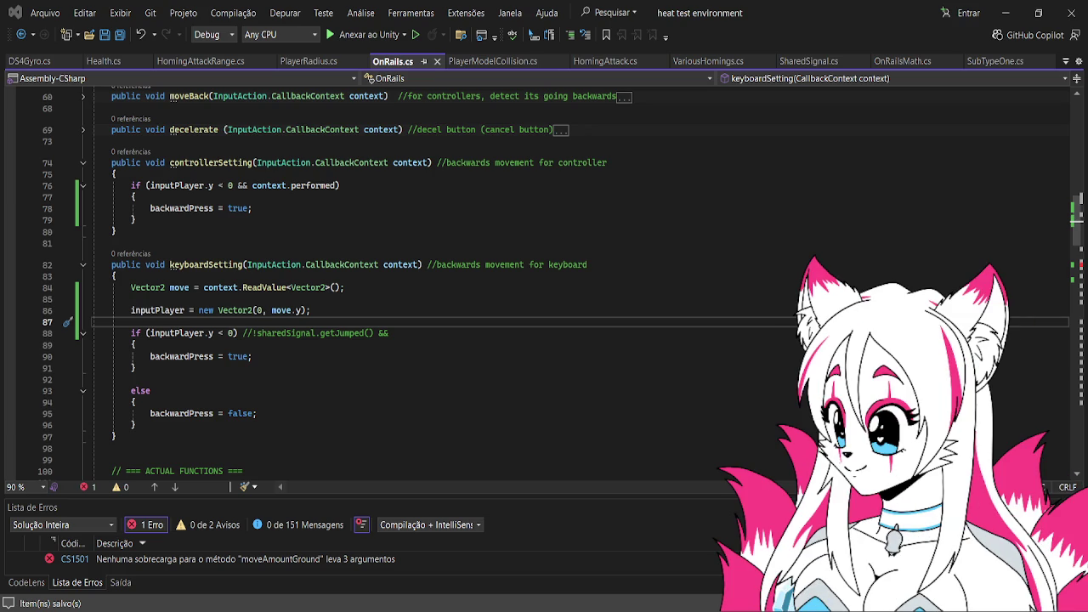
- Drop inputPlayer.y so logic() calls moveAmountGround(decelBool, false), save, and return to Unity
{"action": "scroll", "coordinate": [499, 439], "scroll_direction": "down", "scroll_amount": 12}
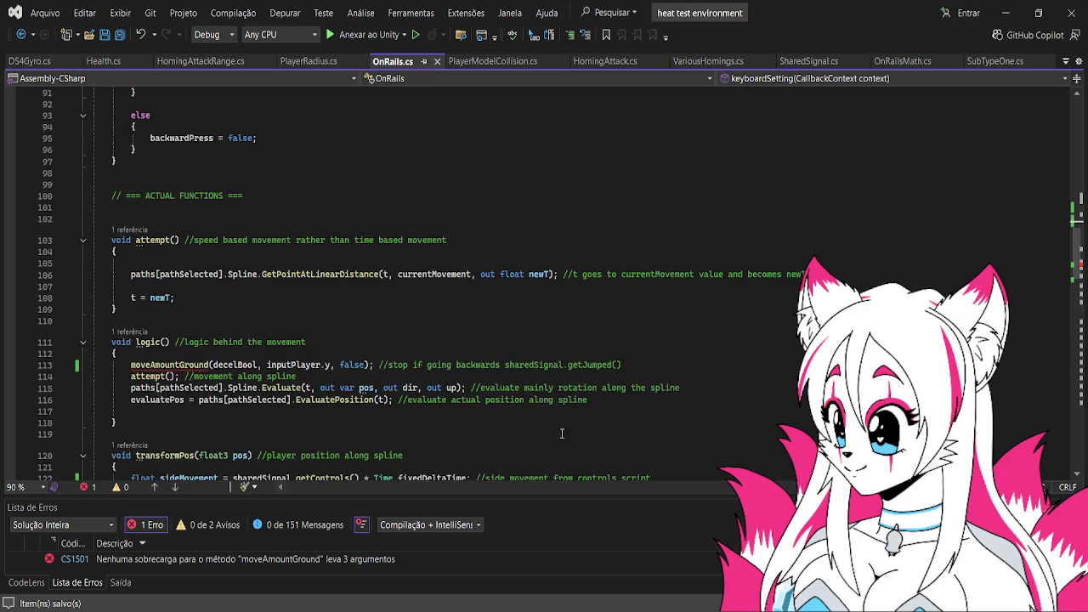
{"action": "left_click_drag", "start_coordinate": [266, 296], "coordinate": [339, 295]}
{"action": "key", "text": "BackSpace"}
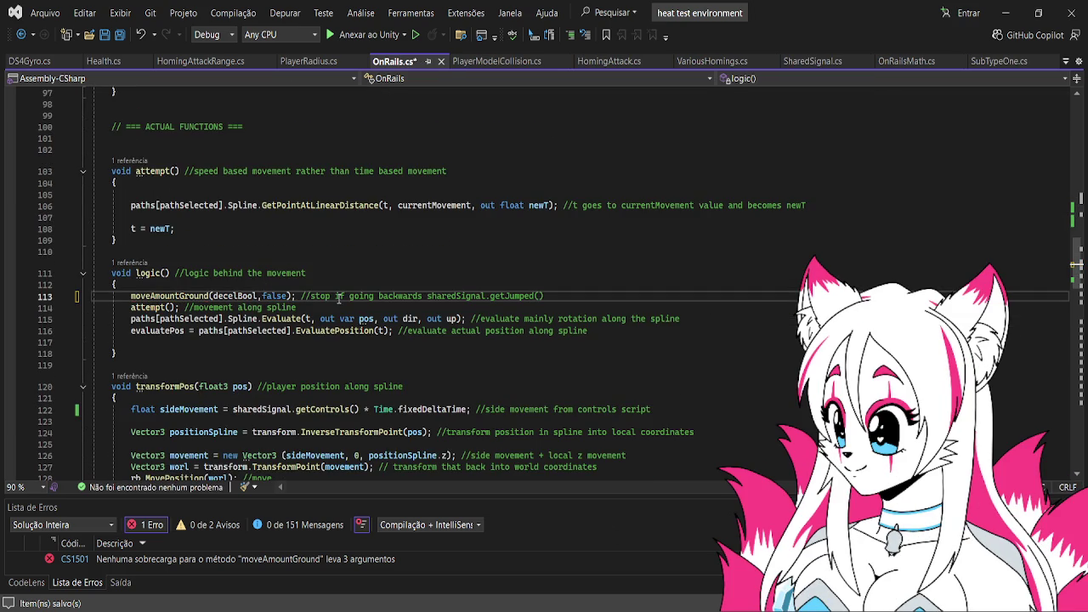
{"action": "key", "text": "ctrl+s"}
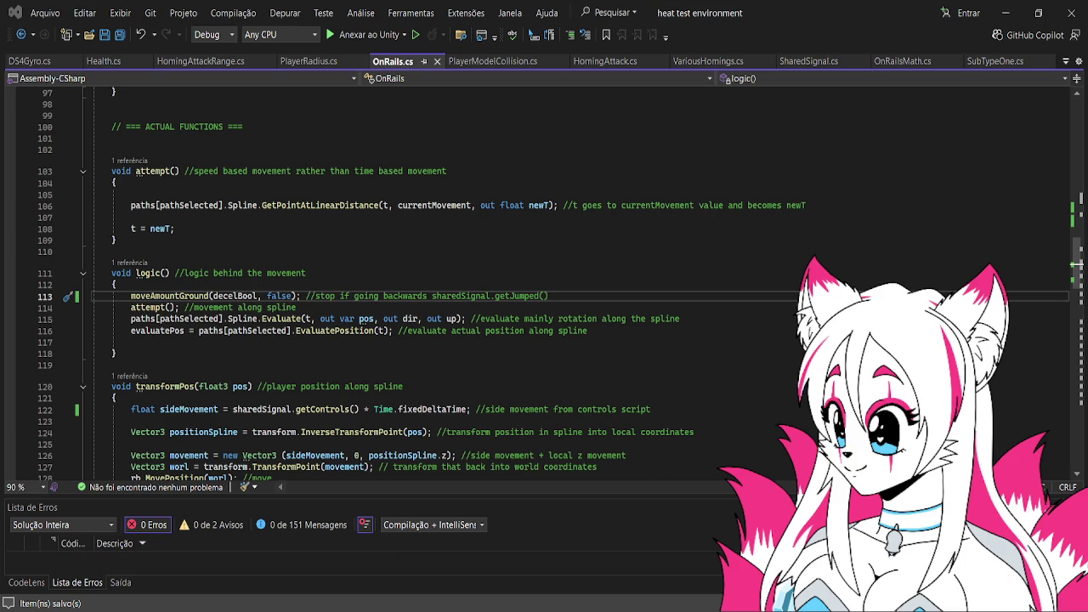
{"action": "key", "text": "alt+Tab"}
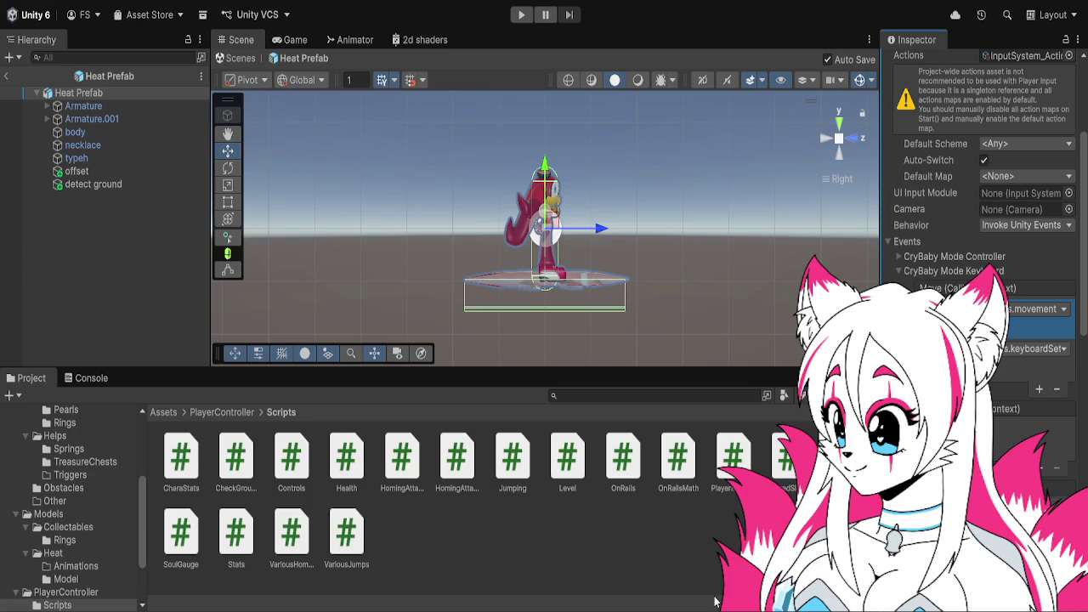
- Play-test the movement, then add a Player Input callback calling OnRails.controllerSetting
{"action": "left_click", "coordinate": [521, 15]}
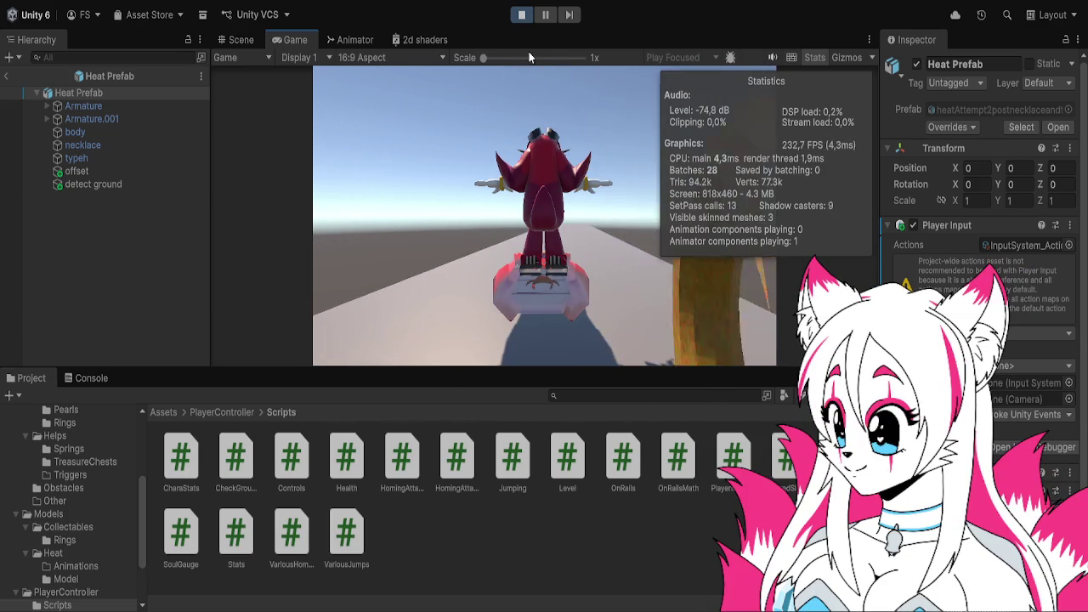
{"action": "left_click", "coordinate": [521, 14]}
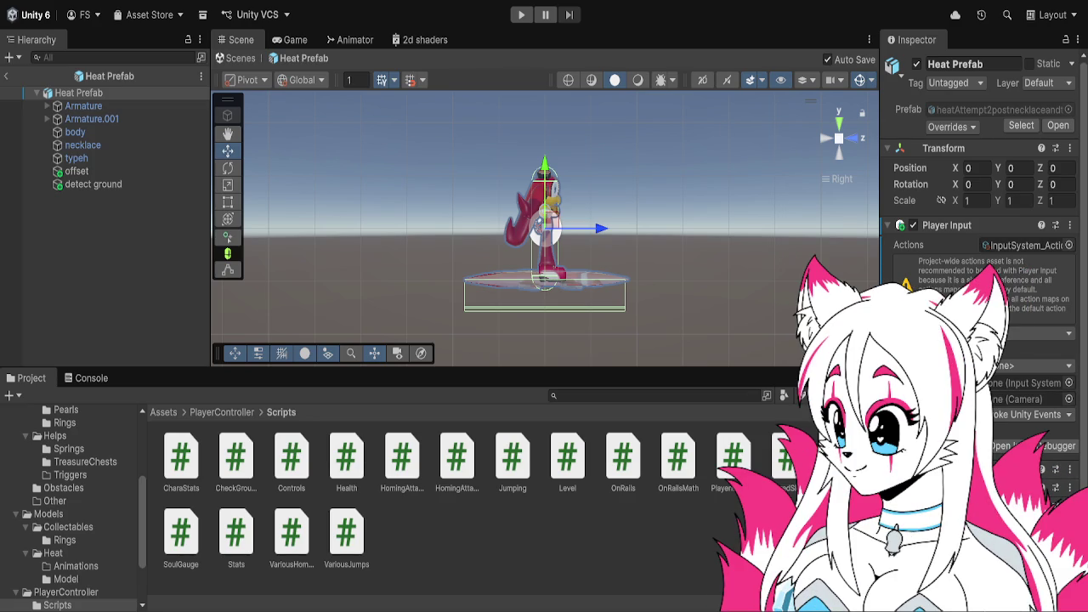
{"action": "scroll", "coordinate": [977, 213], "scroll_direction": "down", "scroll_amount": 2}
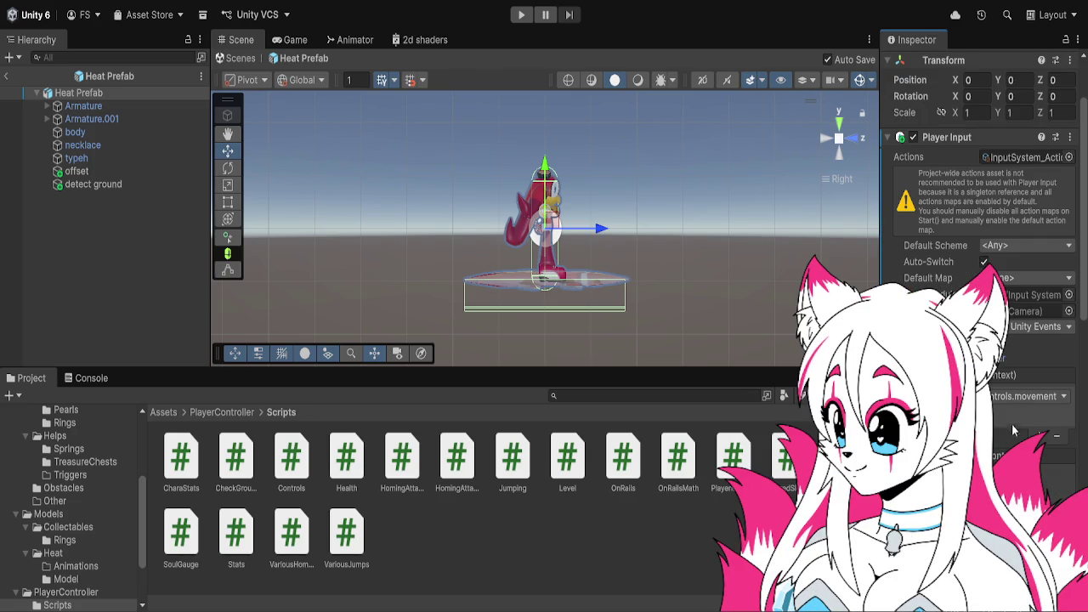
{"action": "left_click", "coordinate": [1039, 434]}
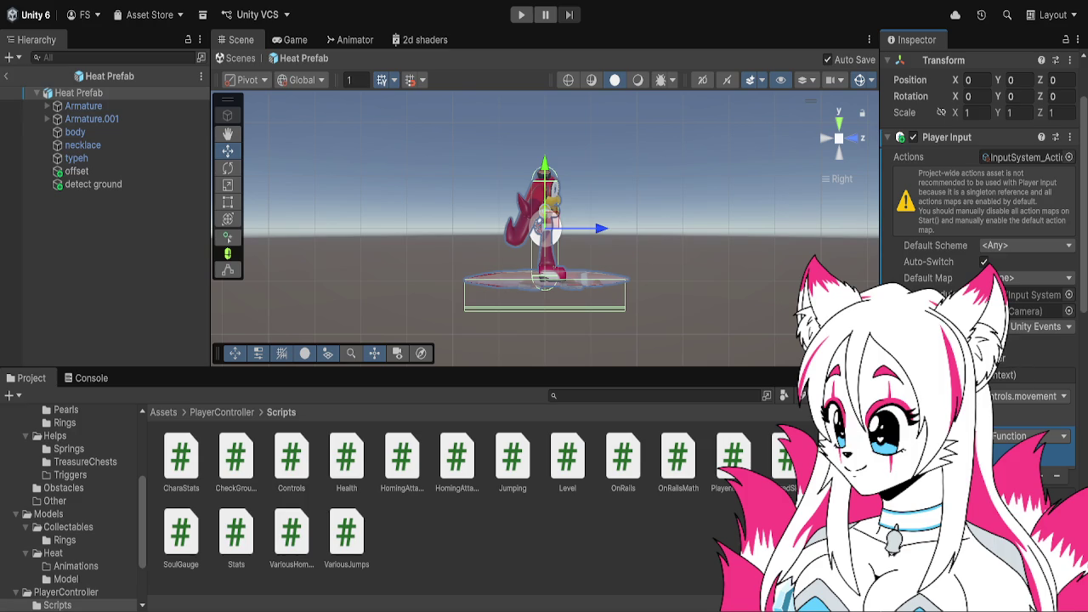
{"action": "left_click", "coordinate": [1028, 435]}
- Move moveBack's input-reading lines to the start of controllerSetting's body
{"action": "scroll", "coordinate": [459, 429], "scroll_direction": "up", "scroll_amount": 10}
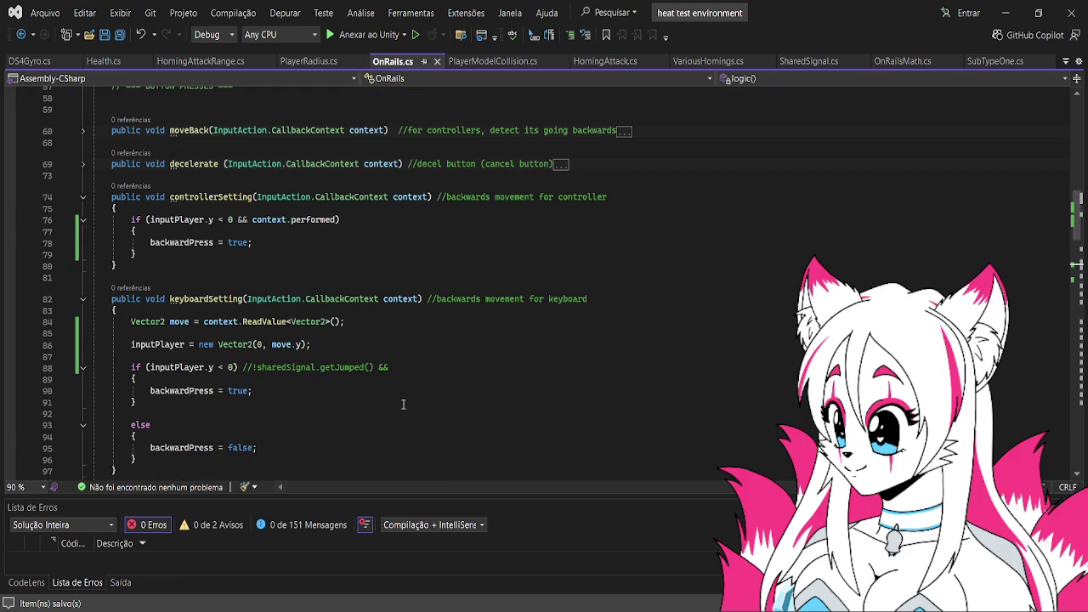
{"action": "scroll", "coordinate": [403, 404], "scroll_direction": "up", "scroll_amount": 2}
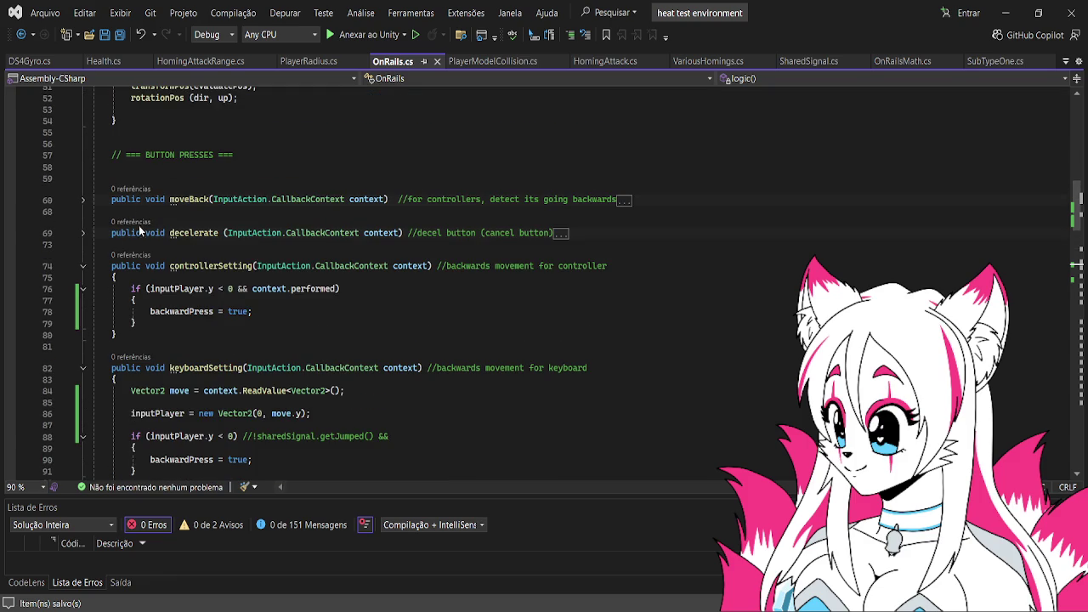
{"action": "left_click", "coordinate": [83, 200]}
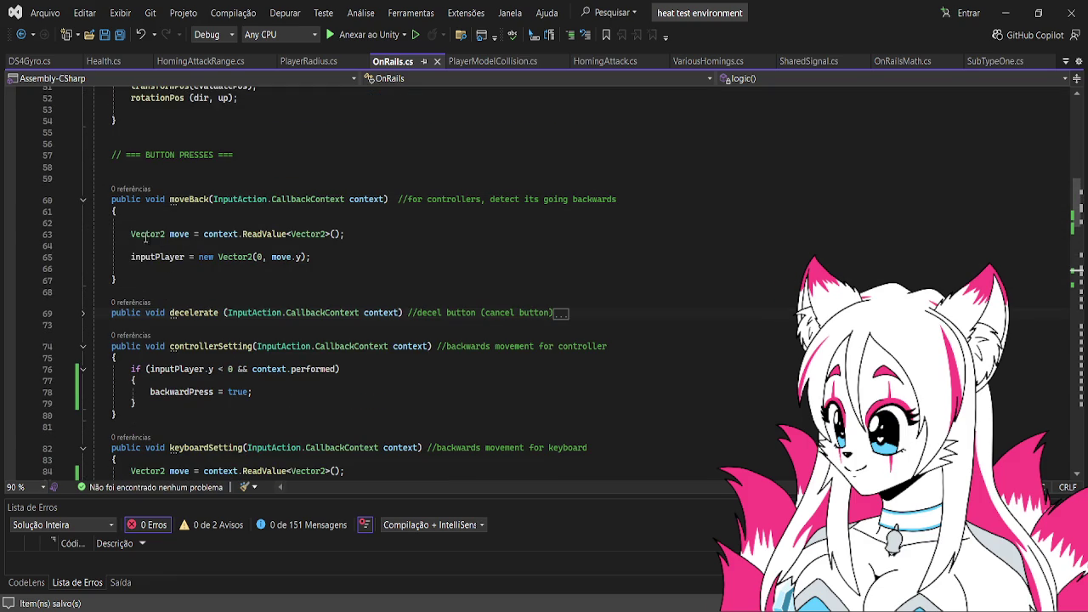
{"action": "left_click_drag", "start_coordinate": [131, 234], "coordinate": [325, 254]}
{"action": "key", "text": "ctrl+c"}
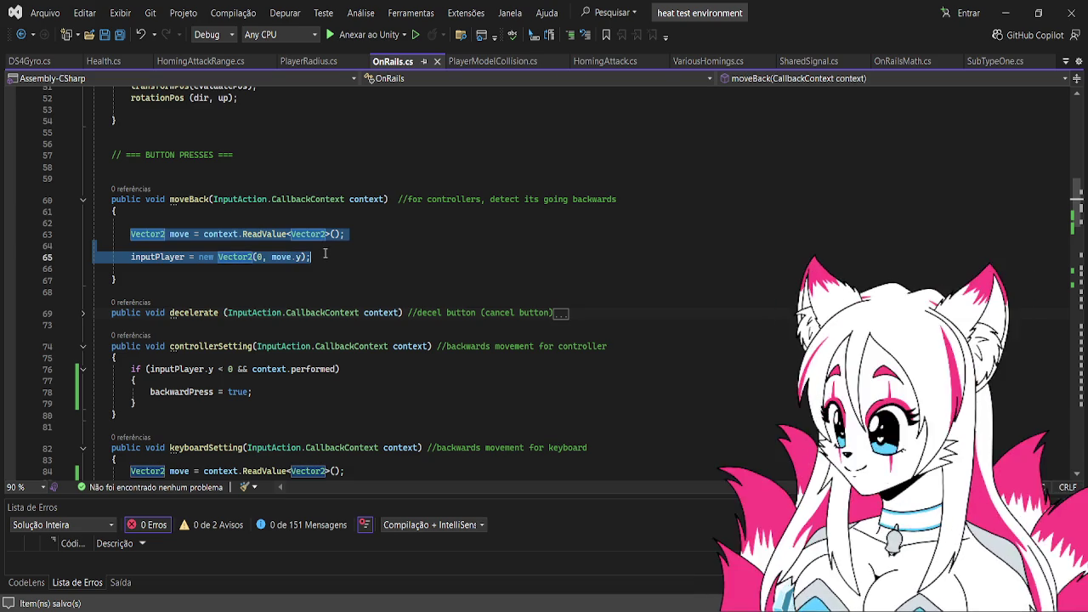
{"action": "key", "text": "Delete"}
{"action": "left_click", "coordinate": [219, 335]}
{"action": "key", "text": "Return"}
{"action": "key", "text": "ctrl+v"}
{"action": "key", "text": "Return"}
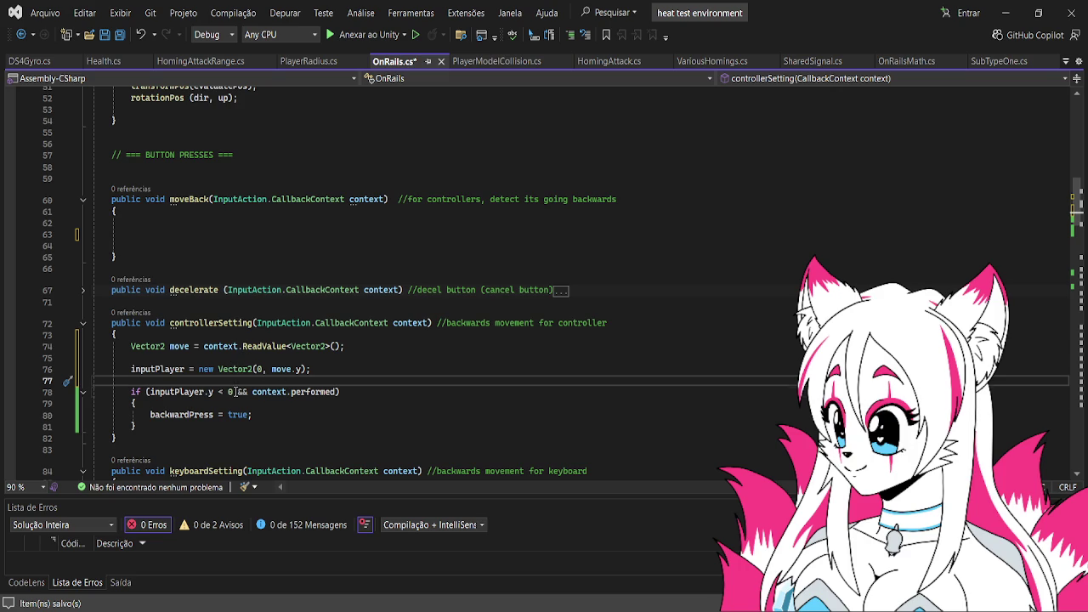
- Remove the context.performed check from the condition and delete the empty moveBack method
{"action": "left_click_drag", "start_coordinate": [233, 392], "coordinate": [327, 391]}
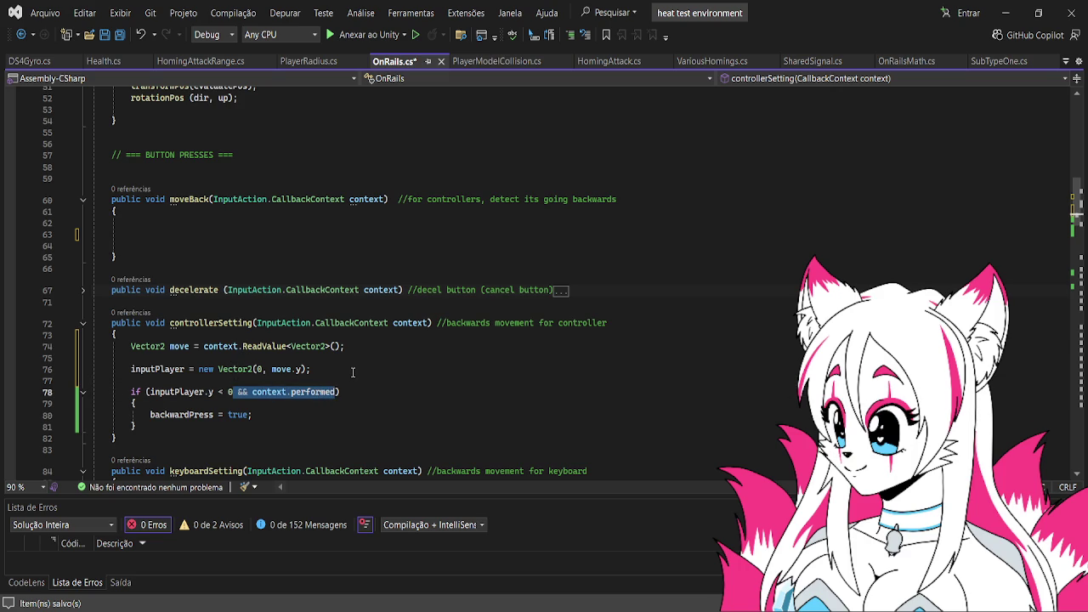
{"action": "key", "text": "BackSpace"}
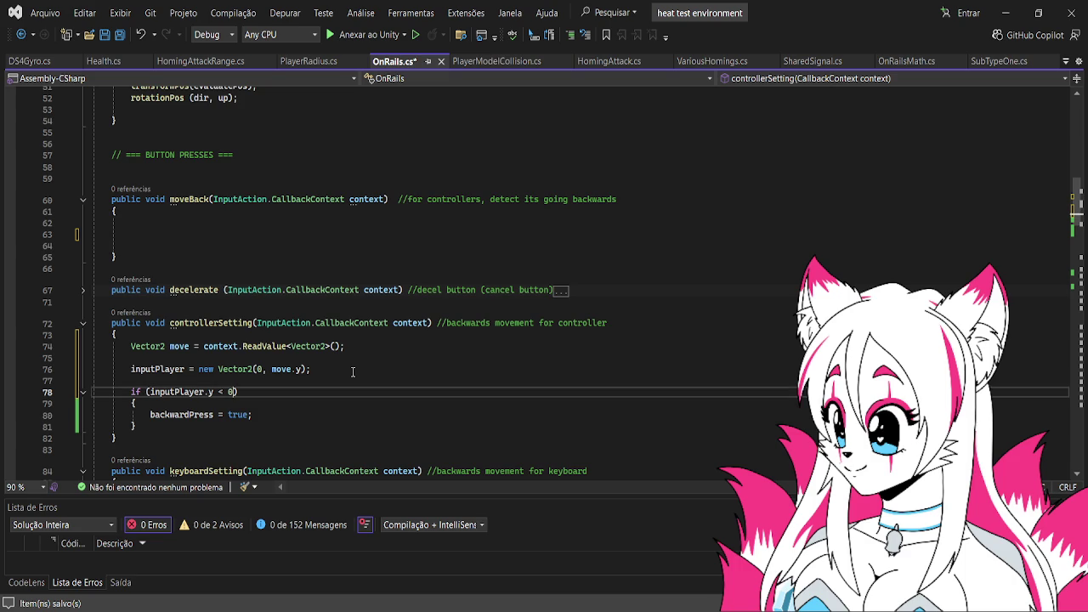
{"action": "left_click_drag", "start_coordinate": [209, 261], "coordinate": [99, 178]}
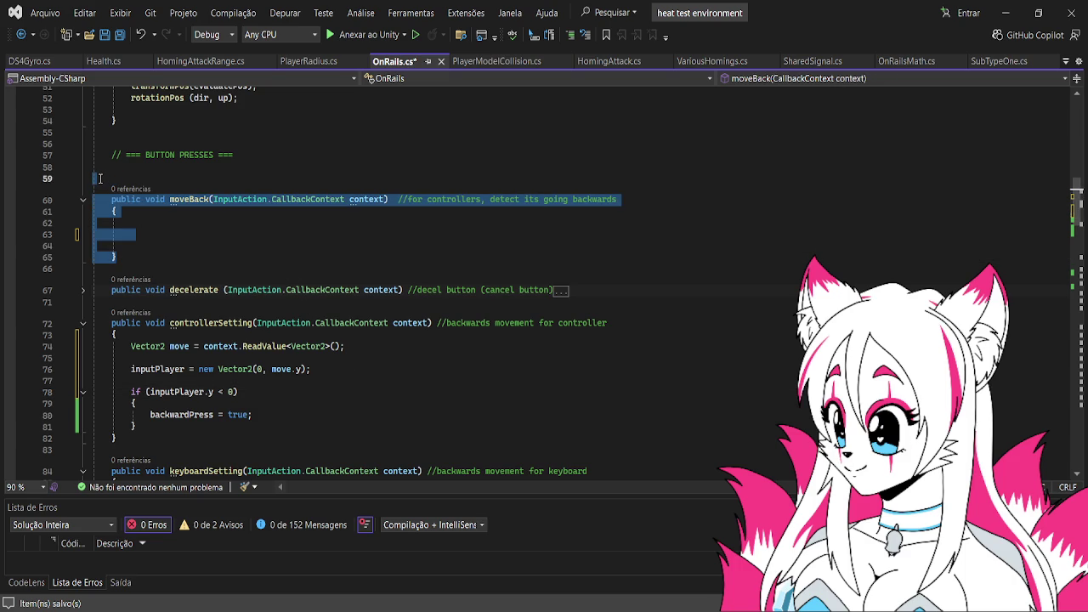
{"action": "key", "text": "BackSpace"}
{"action": "key", "text": "BackSpace"}
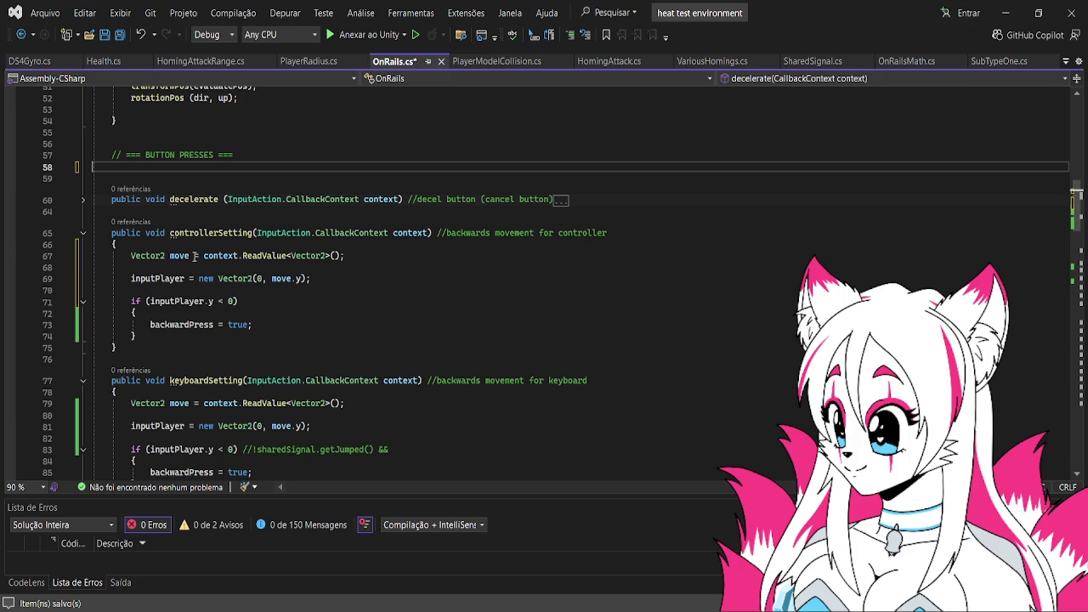
- Add an else branch setting backwardPress = false, then delete controllerSetting's whole body
{"action": "scroll", "coordinate": [250, 264], "scroll_direction": "down", "scroll_amount": 1}
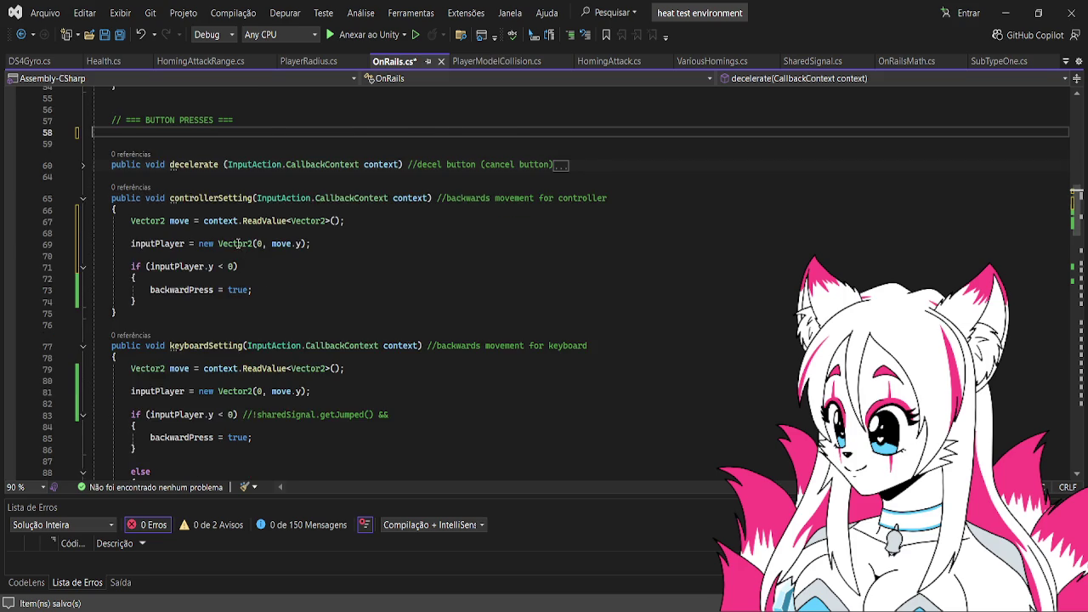
{"action": "scroll", "coordinate": [235, 240], "scroll_direction": "down", "scroll_amount": 1}
{"action": "scroll", "coordinate": [234, 241], "scroll_direction": "down", "scroll_amount": 1}
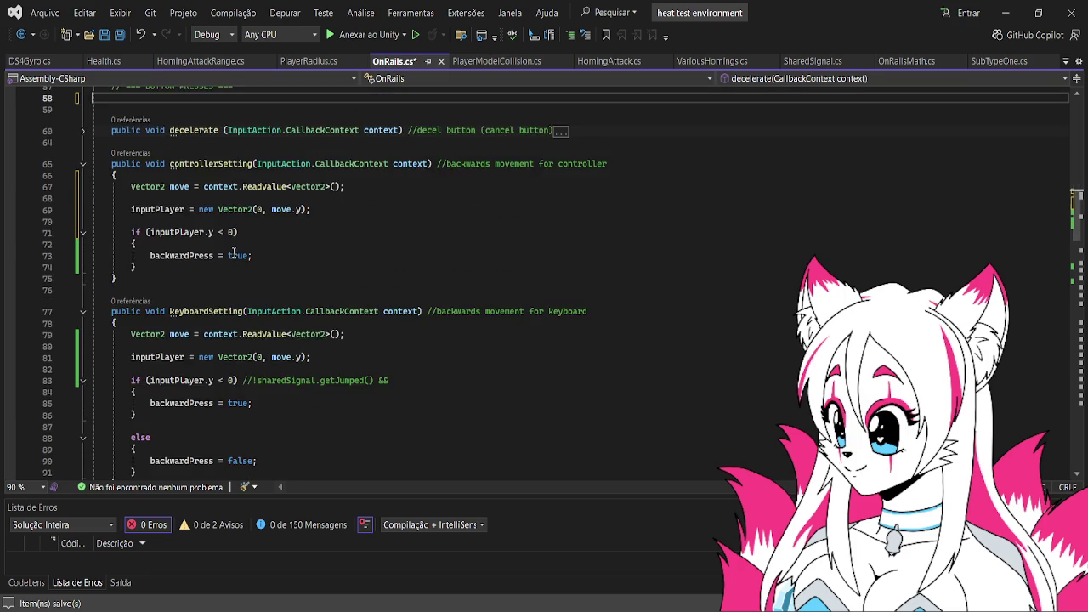
{"action": "scroll", "coordinate": [207, 286], "scroll_direction": "up", "scroll_amount": 2}
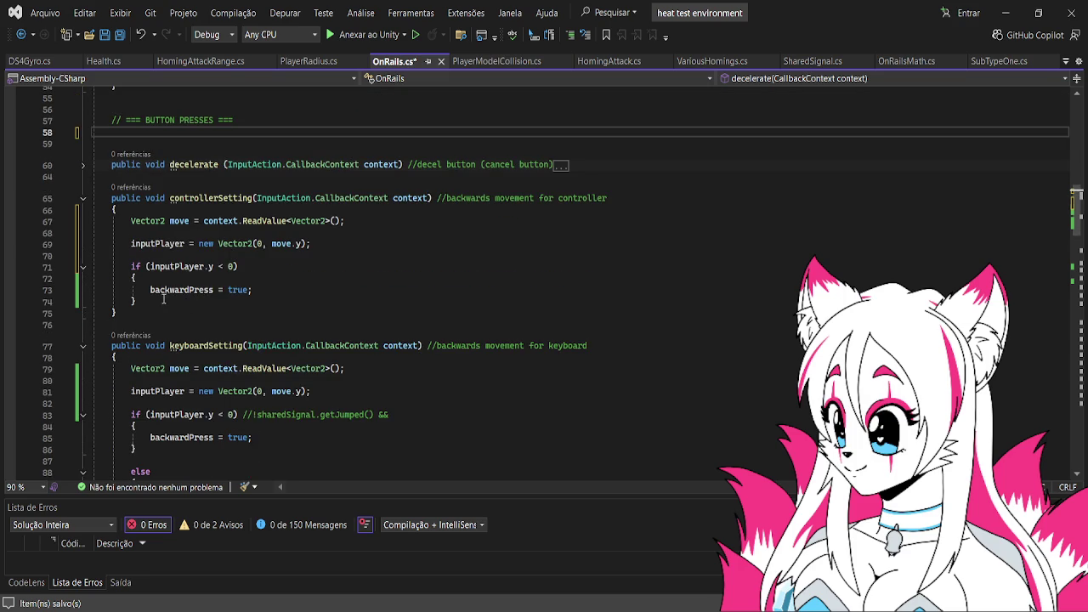
{"action": "left_click", "coordinate": [163, 302]}
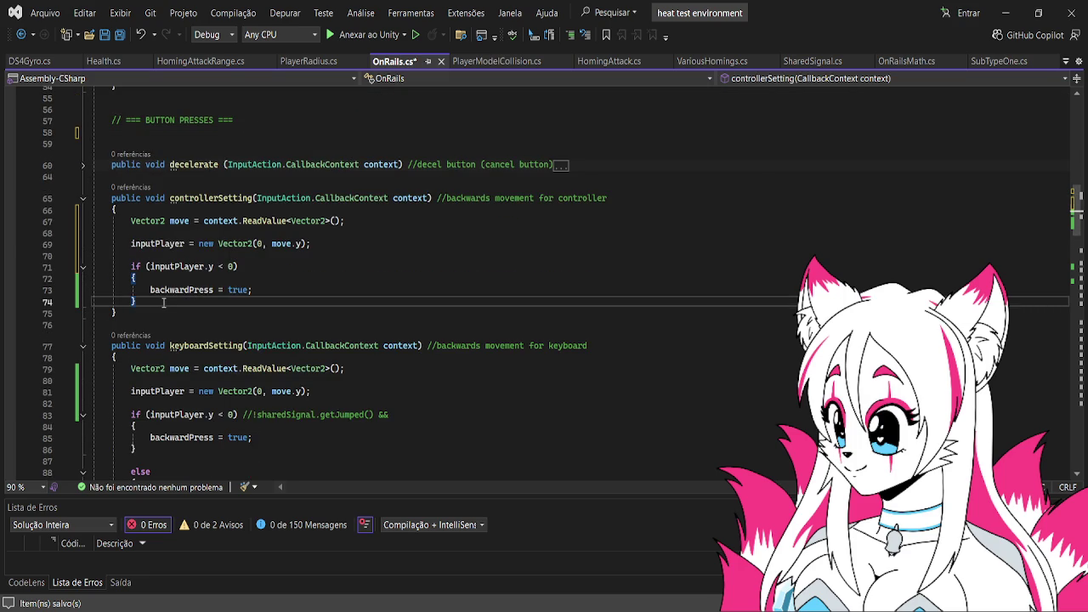
{"action": "key", "text": "Return"}
{"action": "key", "text": "Return"}
{"action": "type", "text": "else"}
{"action": "key", "text": "Return"}
{"action": "type", "text": "{"}
{"action": "key", "text": "Return"}
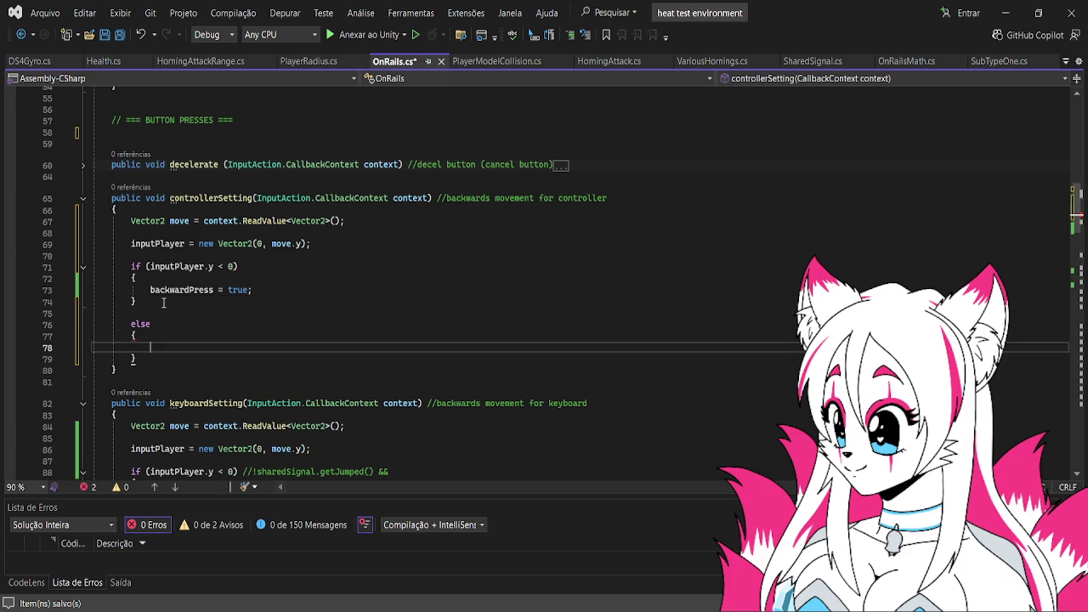
{"action": "type", "text": "bacl"}
{"action": "key", "text": "Tab"}
{"action": "type", "text": "false;"}
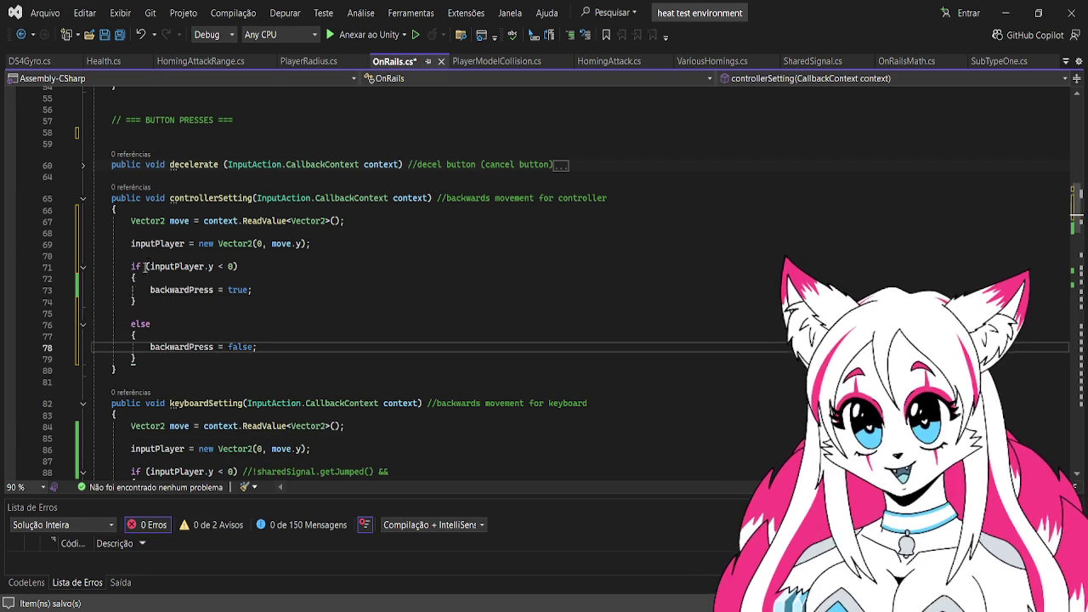
{"action": "mouse_move", "coordinate": [130, 221]}
{"action": "left_mouse_down"}
{"action": "mouse_move", "coordinate": [144, 297]}
{"action": "mouse_move", "coordinate": [213, 361]}
{"action": "left_mouse_up"}
{"action": "key", "text": "ctrl+c"}
{"action": "key", "text": "Delete"}
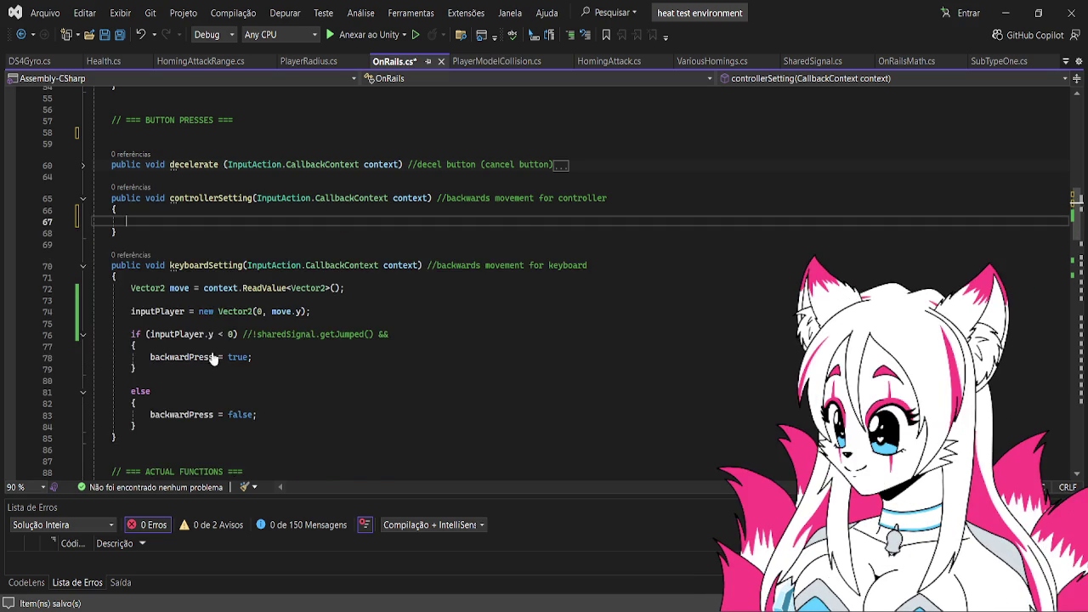
- Create a void logic() method below keyboardSetting holding the pasted backward-press code
{"action": "scroll", "coordinate": [208, 306], "scroll_direction": "down", "scroll_amount": 5}
{"action": "scroll", "coordinate": [204, 308], "scroll_direction": "up", "scroll_amount": 2}
{"action": "left_click", "coordinate": [140, 333]}
{"action": "key", "text": "Return"}
{"action": "key", "text": "Return"}
{"action": "type", "text": "void logic () {"}
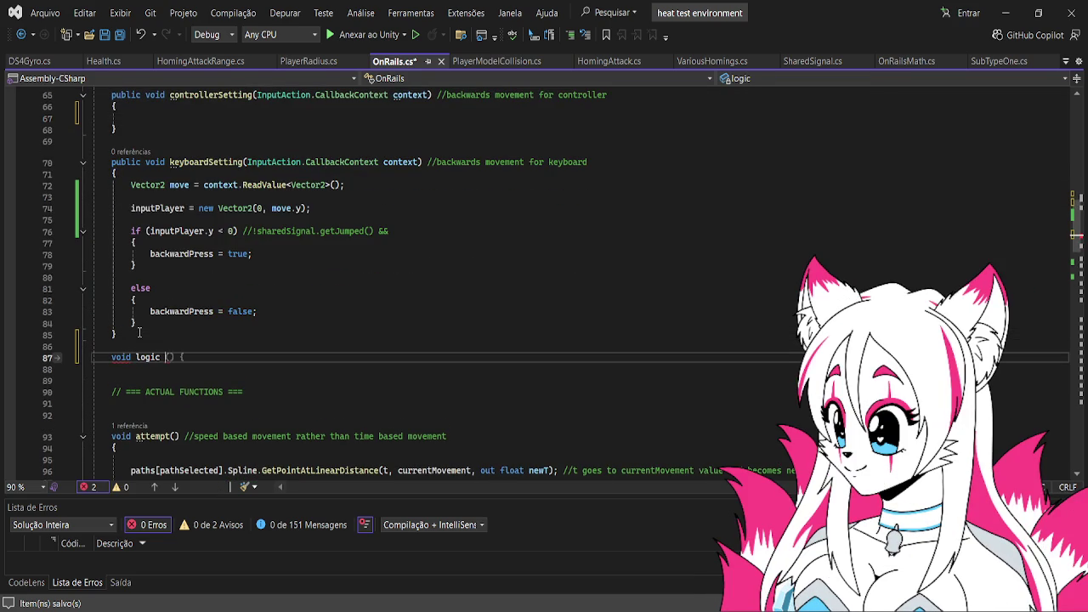
{"action": "key", "text": "ctrl+v"}
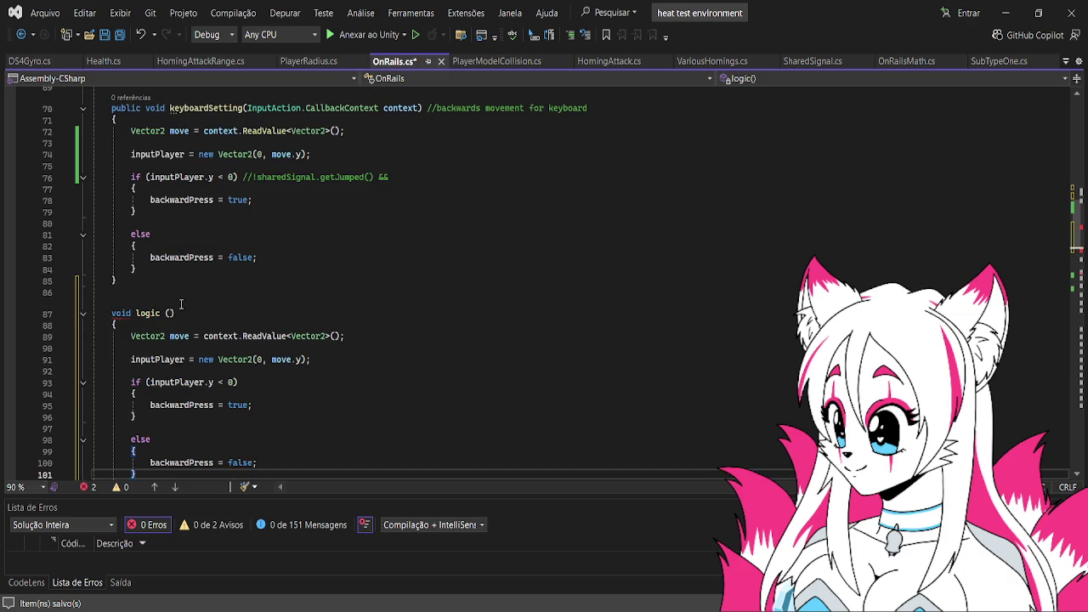
- Copy keyboardSetting's InputAction.CallbackContext context parameter into logic's parameter list
{"action": "left_click", "coordinate": [176, 313]}
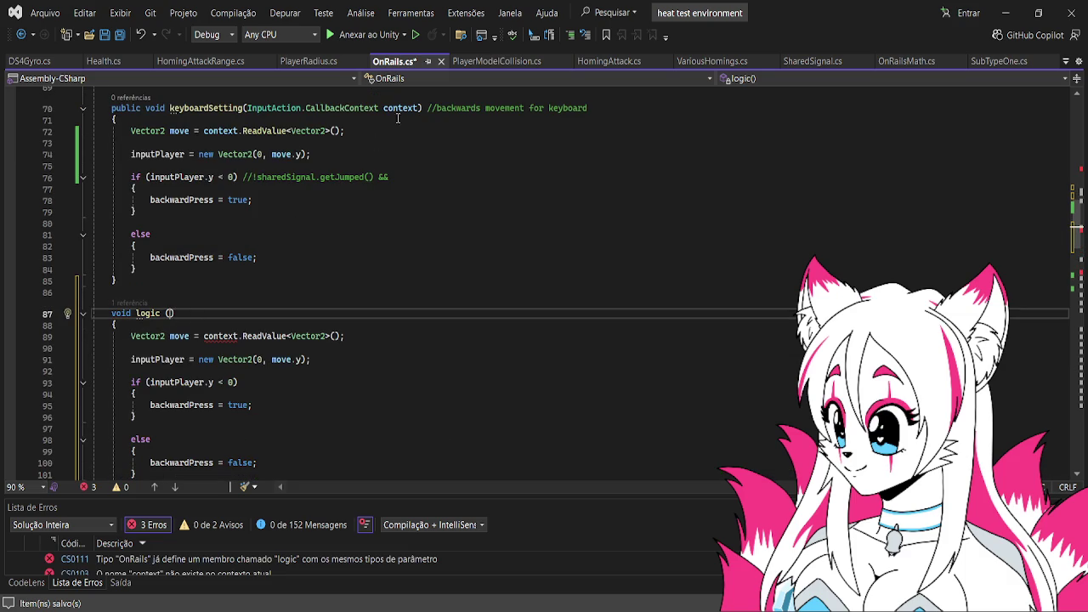
{"action": "left_click_drag", "start_coordinate": [421, 108], "coordinate": [251, 109]}
{"action": "key", "text": "ctrl+c"}
{"action": "left_click", "coordinate": [171, 312]}
{"action": "key", "text": "ctrl+v"}
- Replace keyboardSetting's body with a single logic(); call
{"action": "scroll", "coordinate": [238, 290], "scroll_direction": "down", "scroll_amount": 1}
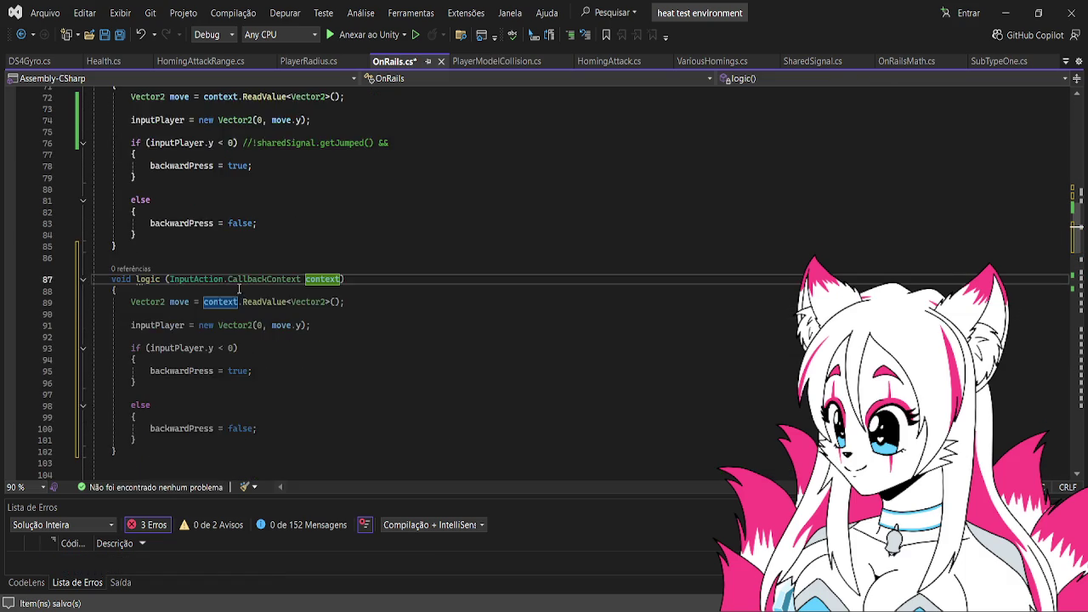
{"action": "scroll", "coordinate": [238, 290], "scroll_direction": "down", "scroll_amount": 1}
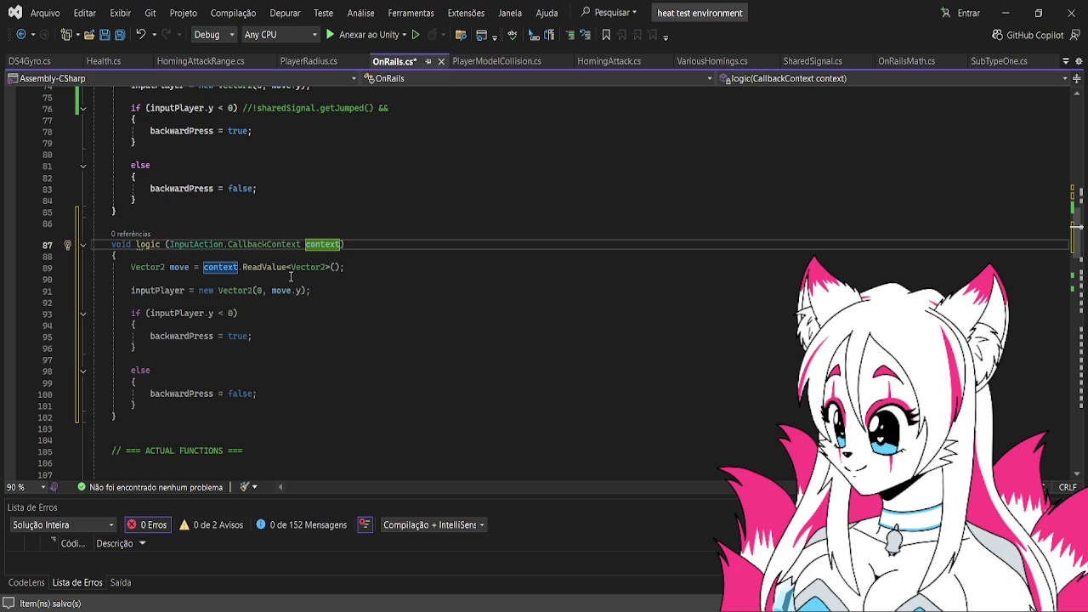
{"action": "scroll", "coordinate": [253, 236], "scroll_direction": "up", "scroll_amount": 6}
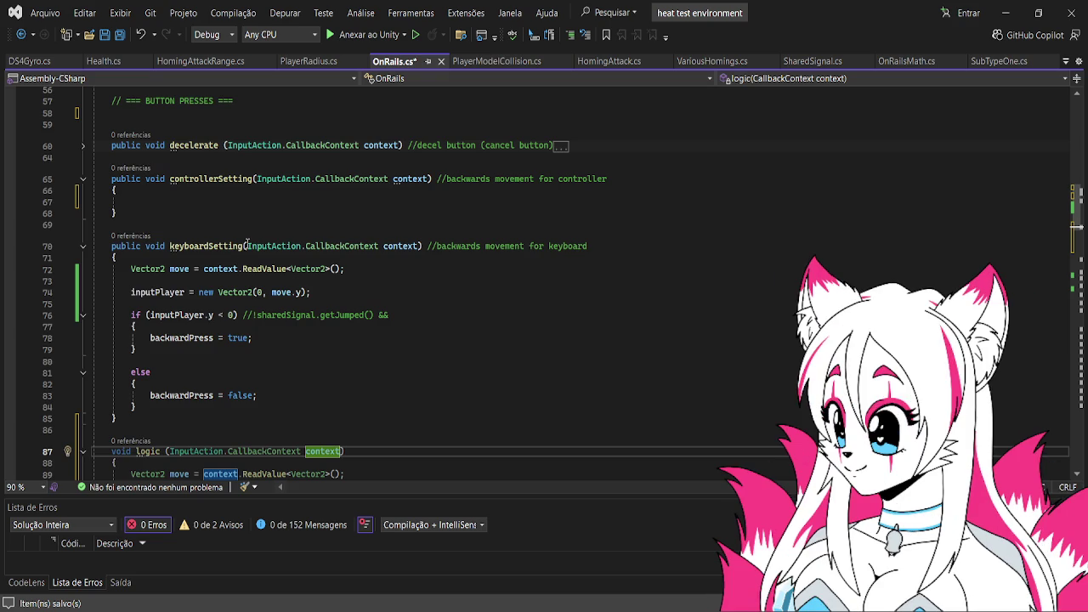
{"action": "scroll", "coordinate": [251, 243], "scroll_direction": "down", "scroll_amount": 3}
{"action": "scroll", "coordinate": [251, 243], "scroll_direction": "down", "scroll_amount": 2}
{"action": "scroll", "coordinate": [254, 238], "scroll_direction": "up", "scroll_amount": 4}
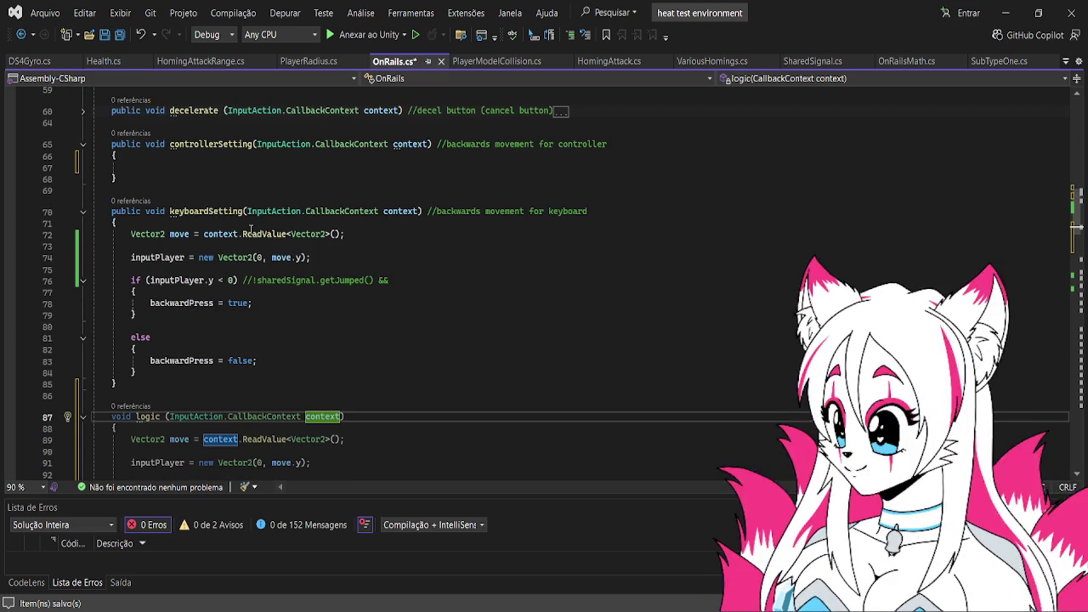
{"action": "scroll", "coordinate": [225, 313], "scroll_direction": "down", "scroll_amount": 3}
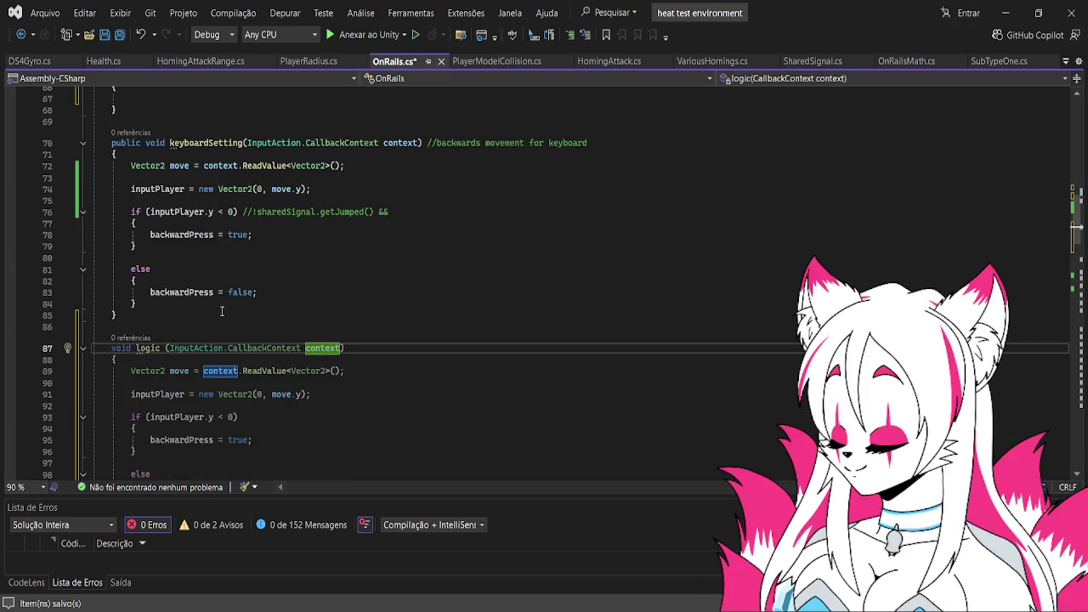
{"action": "scroll", "coordinate": [214, 272], "scroll_direction": "down", "scroll_amount": 2}
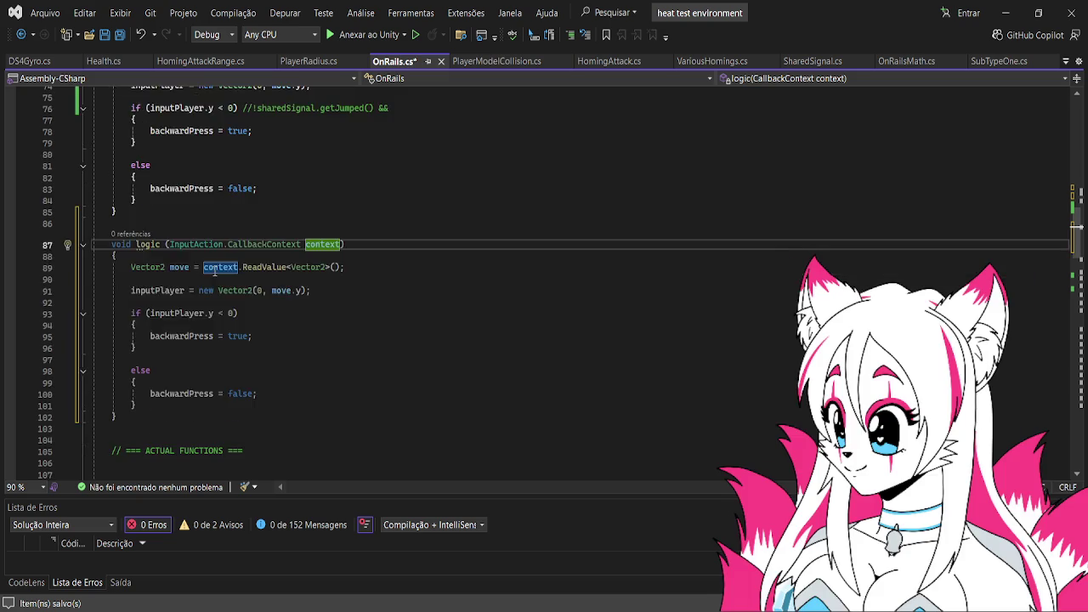
{"action": "scroll", "coordinate": [170, 271], "scroll_direction": "up", "scroll_amount": 2}
{"action": "left_click_drag", "start_coordinate": [152, 269], "coordinate": [132, 133]}
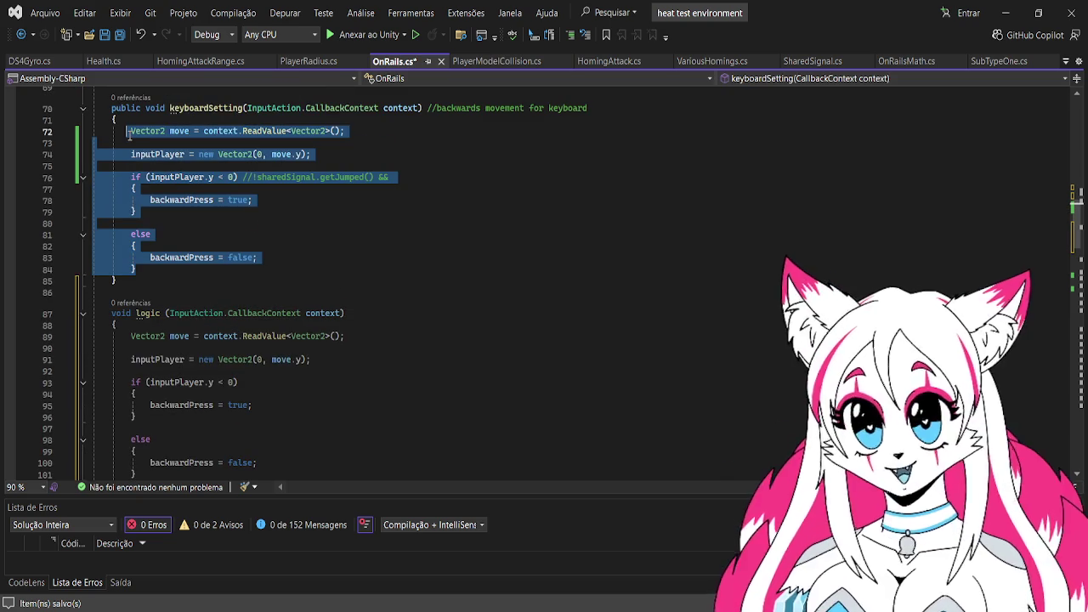
{"action": "key", "text": "BackSpace"}
{"action": "type", "text": "logic();"}
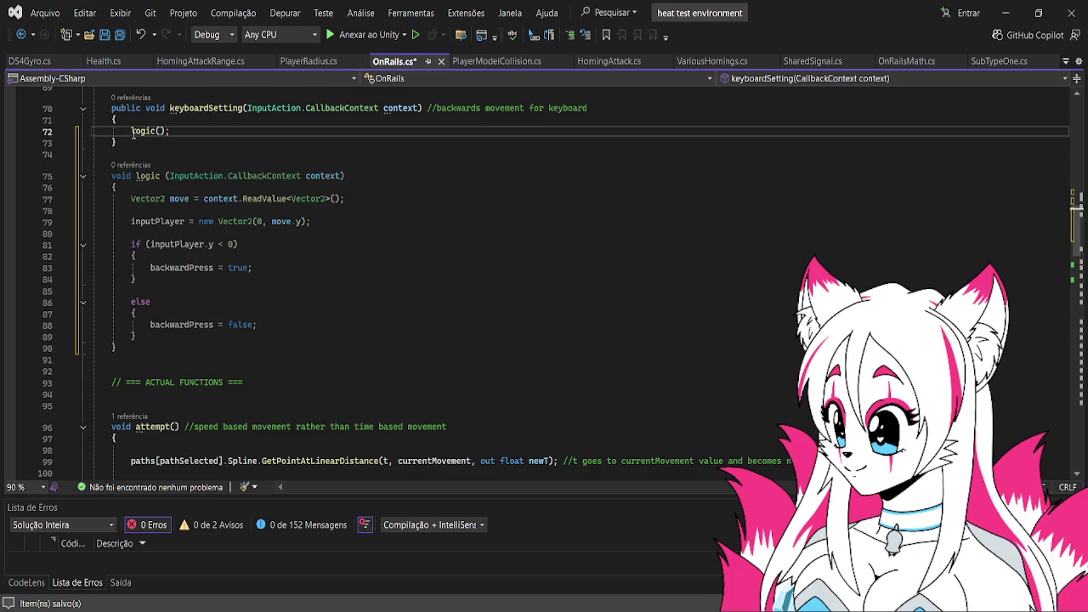
- Add a logic(context); call inside controllerSetting's empty body
{"action": "scroll", "coordinate": [188, 150], "scroll_direction": "up", "scroll_amount": 3}
{"action": "left_click", "coordinate": [188, 167]}
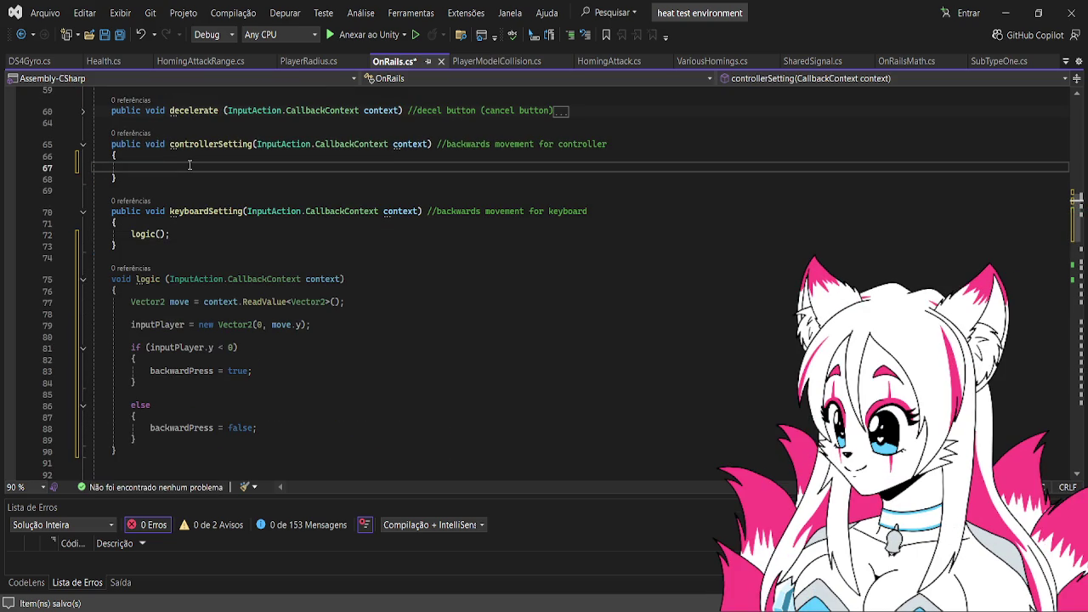
{"action": "type", "text": "logic();"}
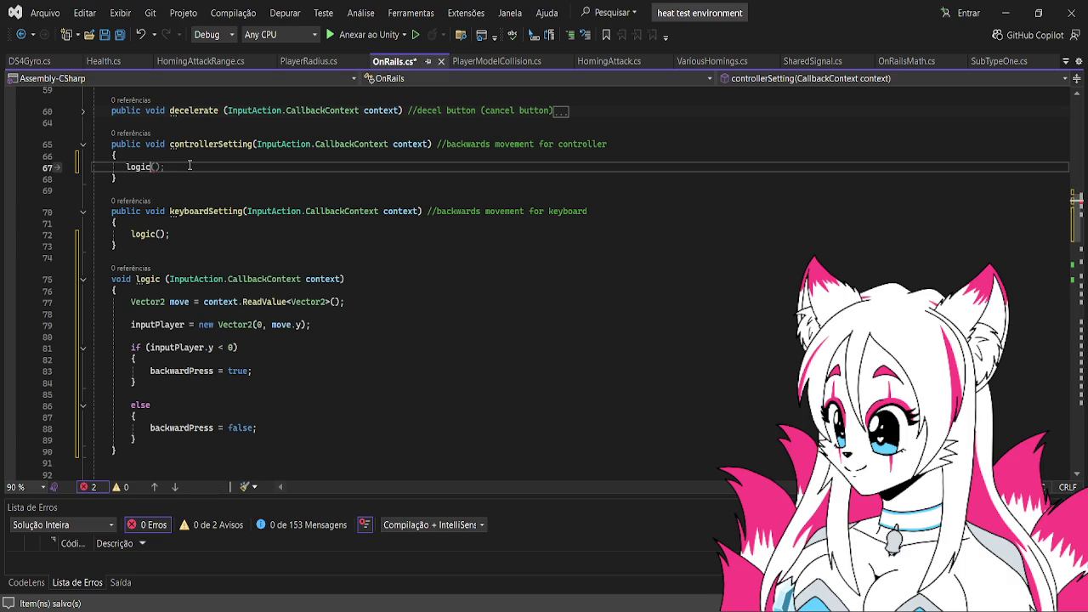
{"action": "key", "text": "BackSpace"}
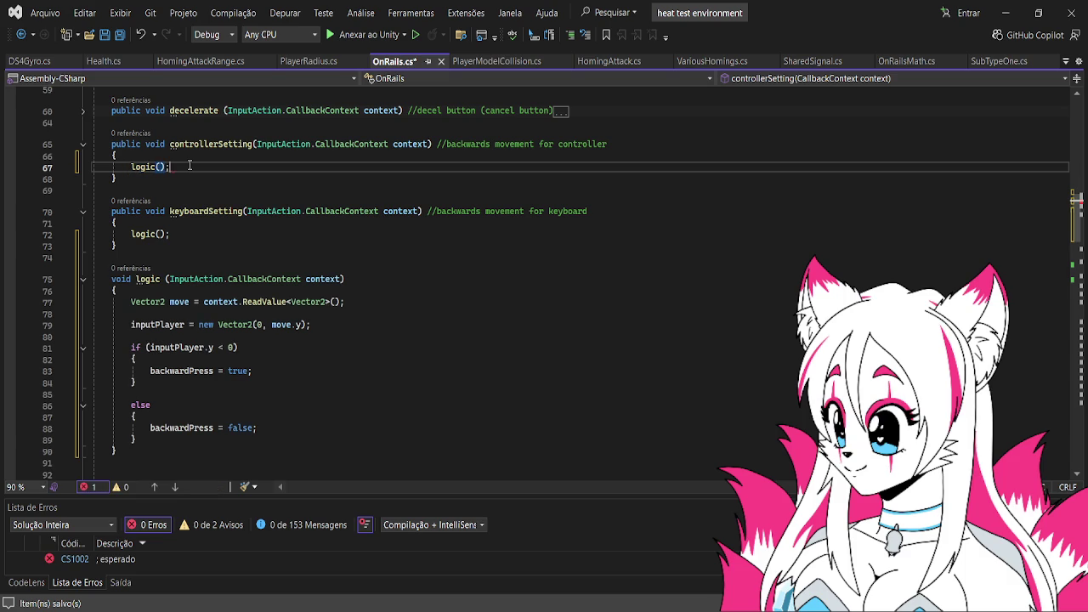
{"action": "type", "text": ";"}
{"action": "key", "text": "Left"}
{"action": "key", "text": "Left"}
{"action": "type", "text": "co"}
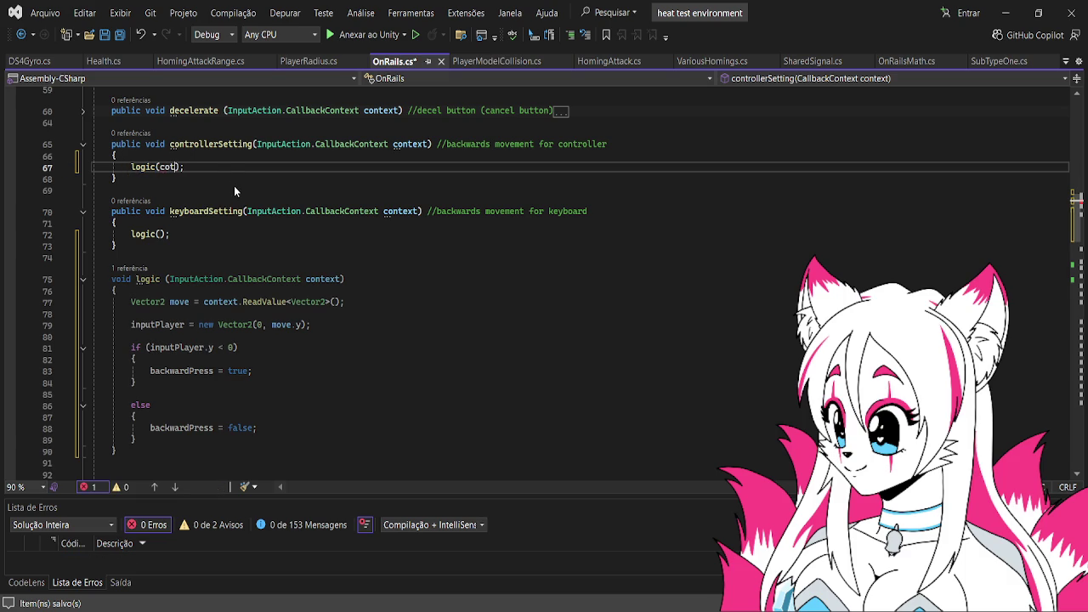
{"action": "type", "text": "t"}
{"action": "key", "text": "BackSpace"}
{"action": "type", "text": "ntext"}
{"action": "left_click", "coordinate": [158, 234]}
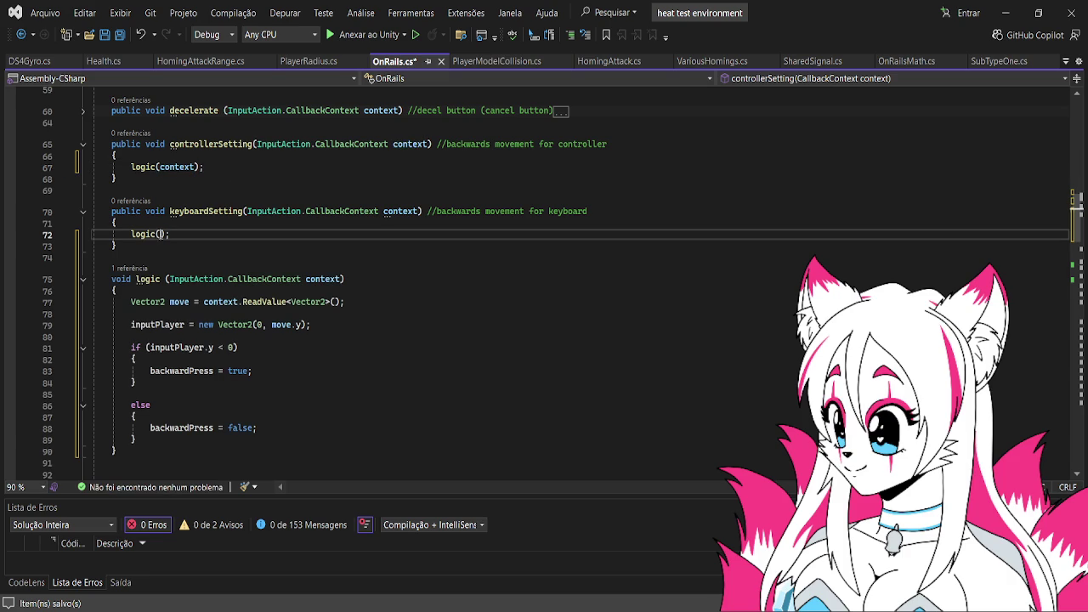
- Pass true from keyboardSetting and context.ReadValueAsButton() from controllerSetting to logic()
{"action": "type", "text": "context,"}
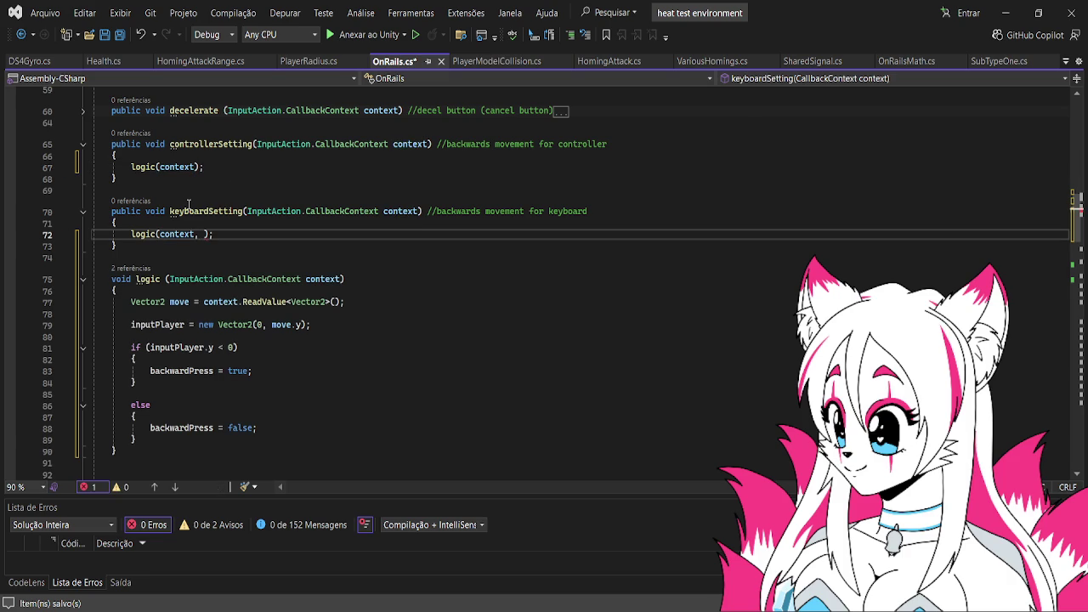
{"action": "type", "text": "true"}
{"action": "key", "text": "End"}
{"action": "left_click", "coordinate": [194, 167]}
{"action": "type", "text": ", co"}
{"action": "key", "text": "BackSpace"}
{"action": "key", "text": "BackSpace"}
{"action": "key", "text": "BackSpace"}
{"action": "type", "text": "context.re"}
{"action": "key", "text": "Tab"}
{"action": "key", "text": "BackSpace"}
{"action": "key", "text": "BackSpace"}
{"action": "key", "text": "BackSpace"}
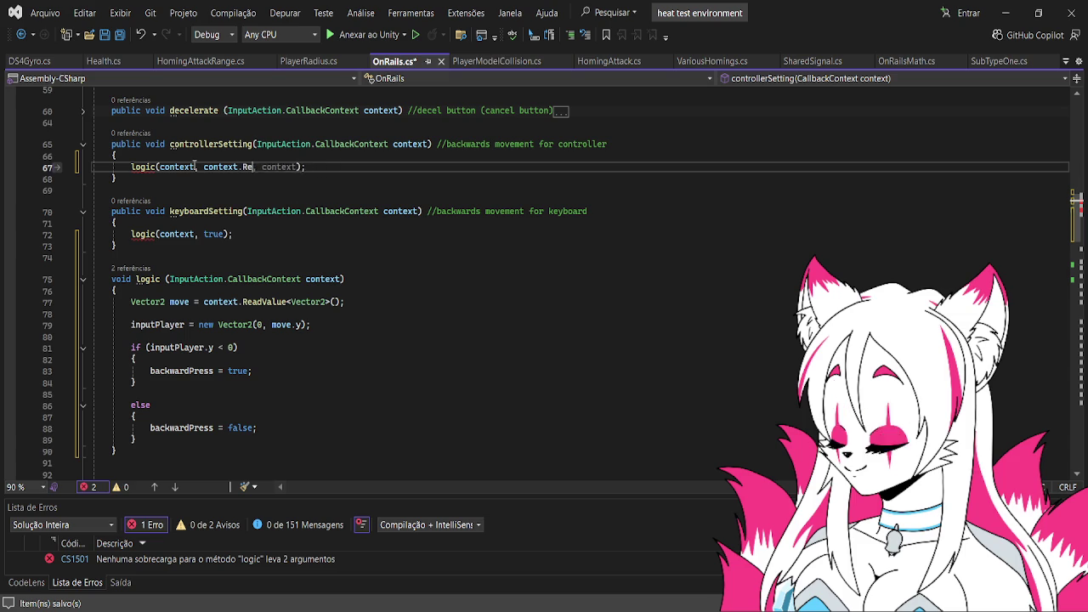
{"action": "type", "text": "w"}
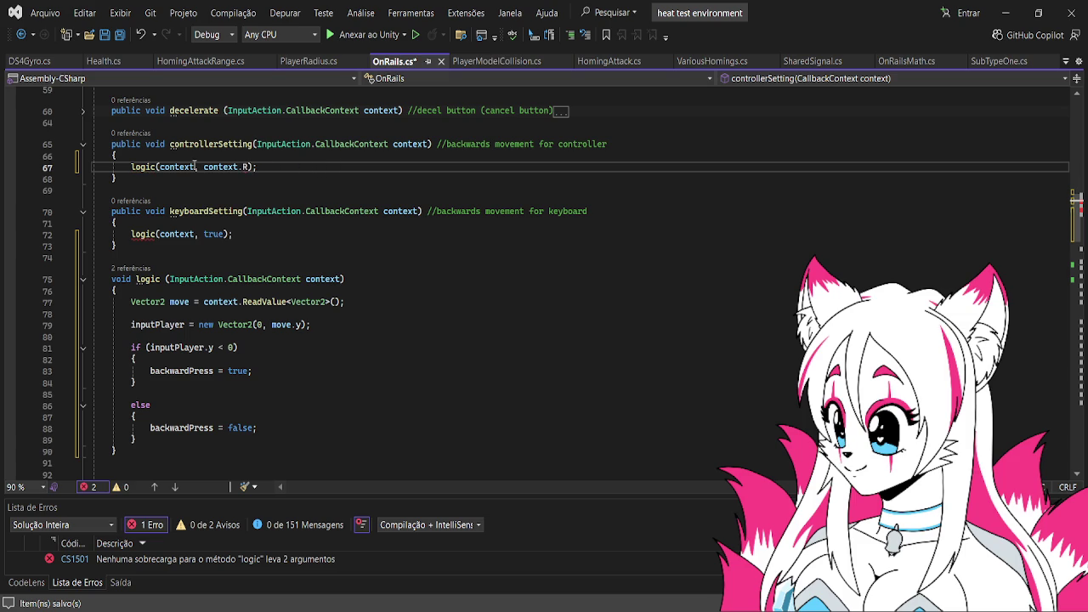
{"action": "type", "text": "eadValueAsButton"}
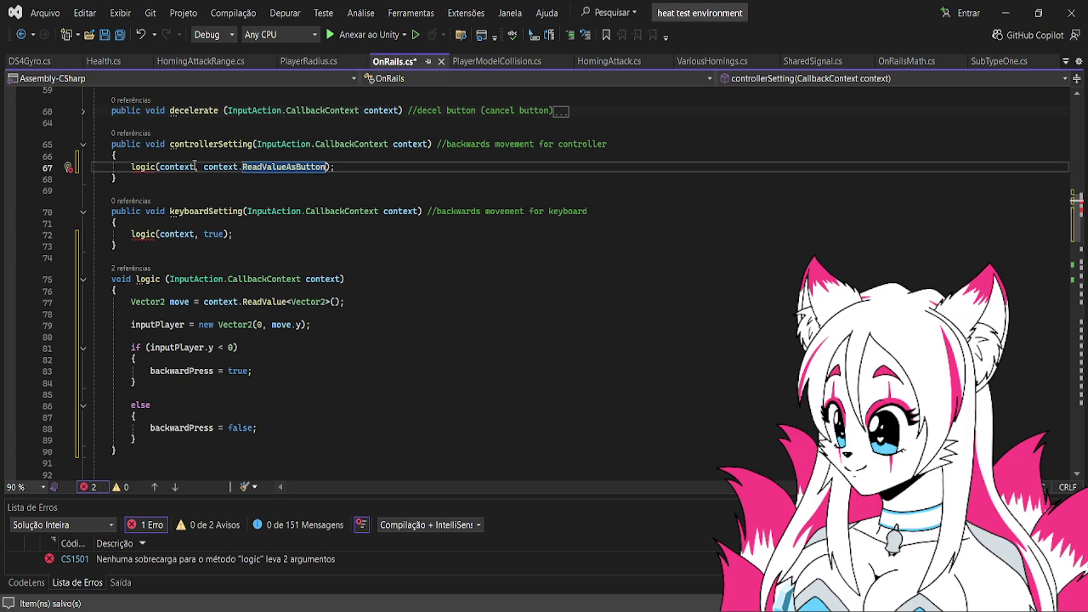
{"action": "type", "text": "()"}
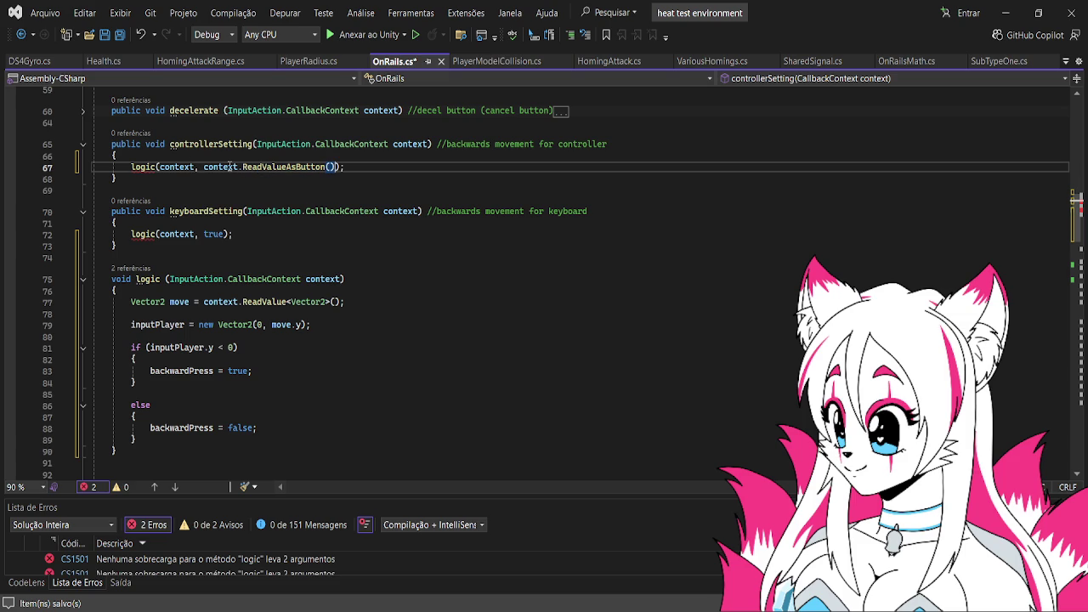
- Add a bool backwards parameter to logic() and require it alongside inputPlayer.y < 0
{"action": "left_click", "coordinate": [336, 283]}
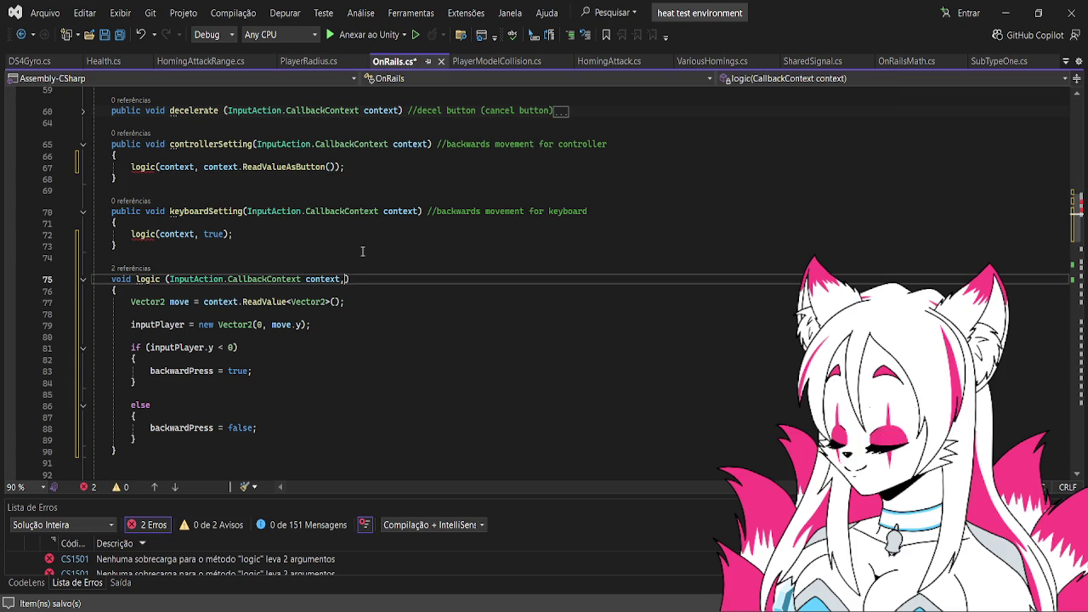
{"action": "type", "text": ", b"}
{"action": "type", "text": "ool a"}
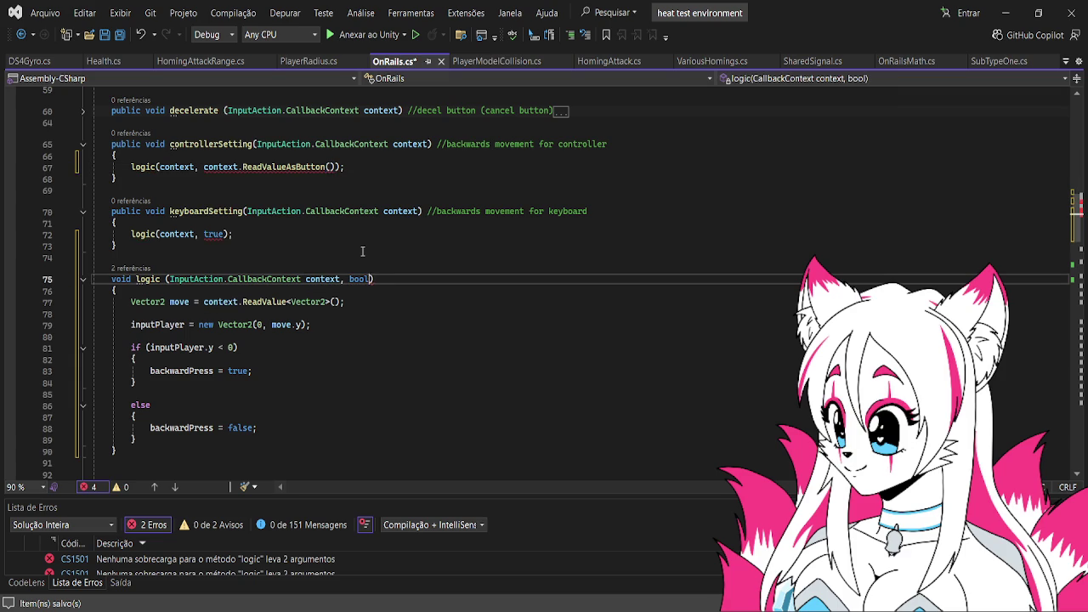
{"action": "key", "text": "BackSpace"}
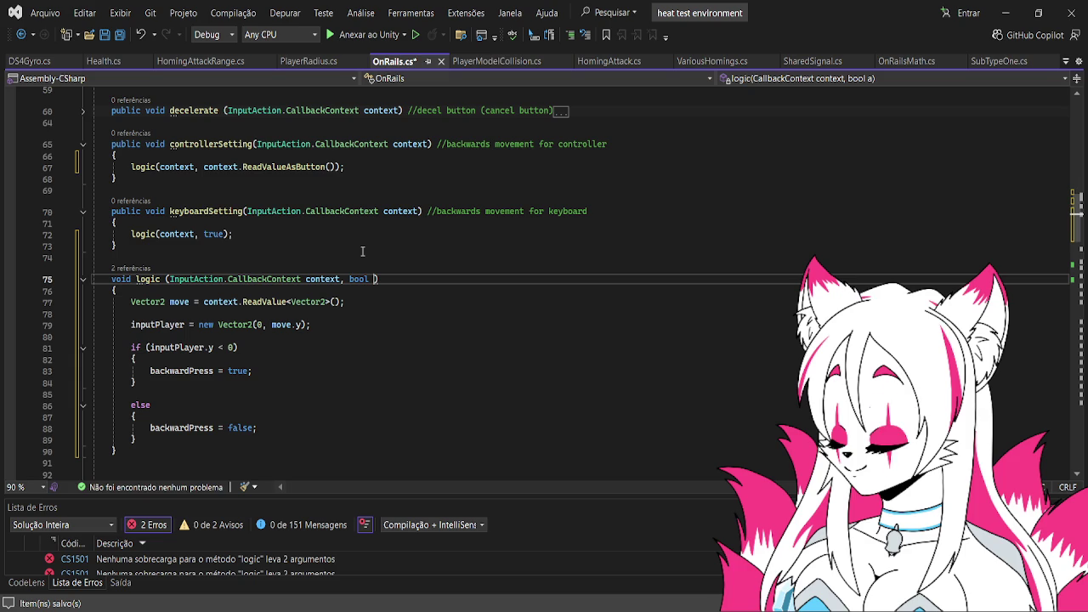
{"action": "type", "text": "backwards"}
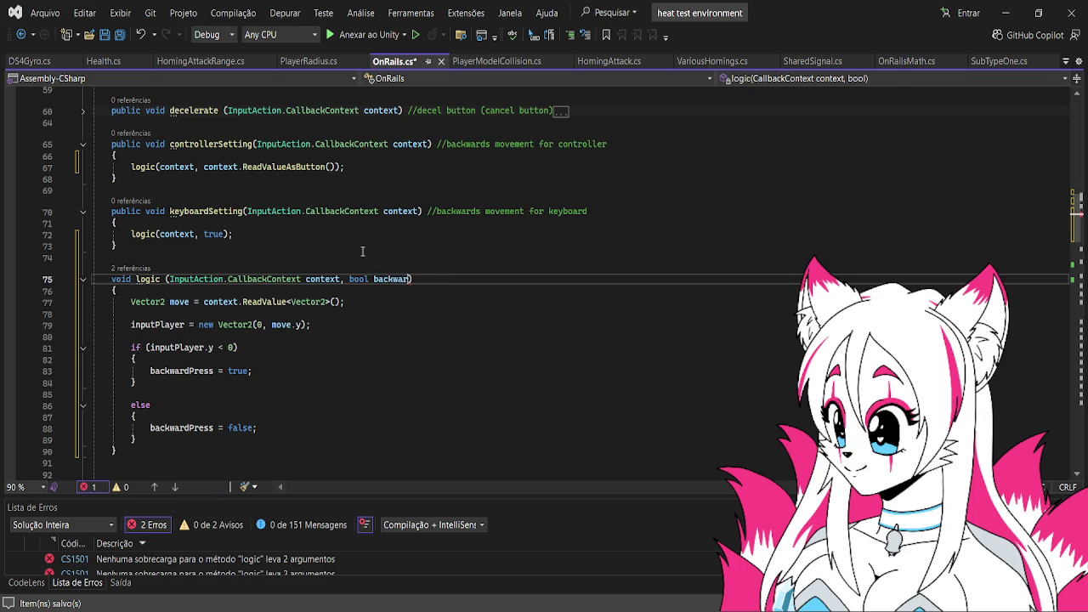
{"action": "left_click", "coordinate": [238, 347]}
{"action": "type", "text": "&& back"}
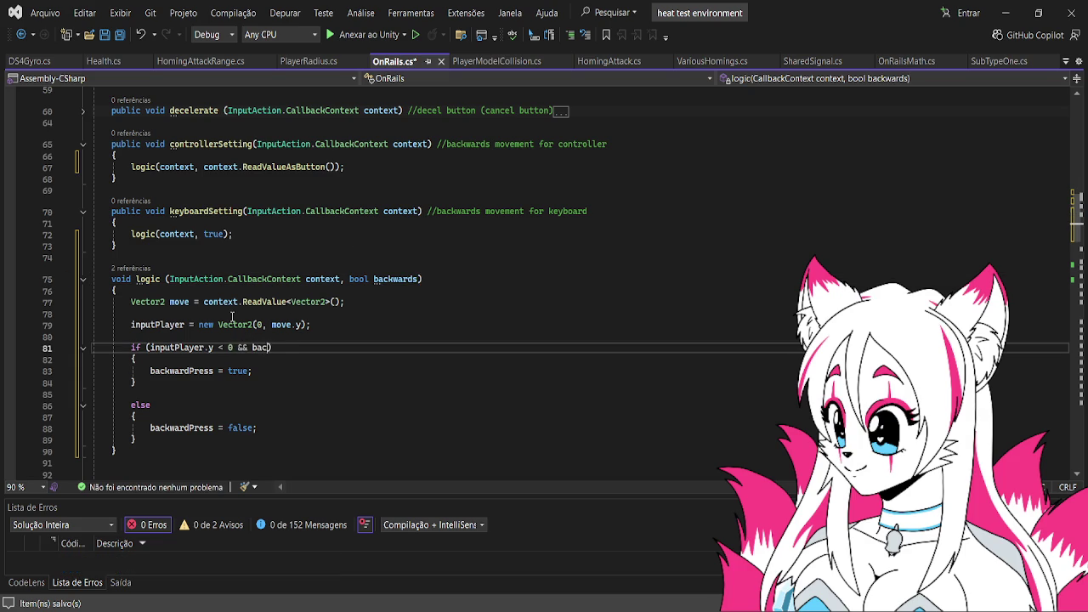
{"action": "type", "text": "wards"}
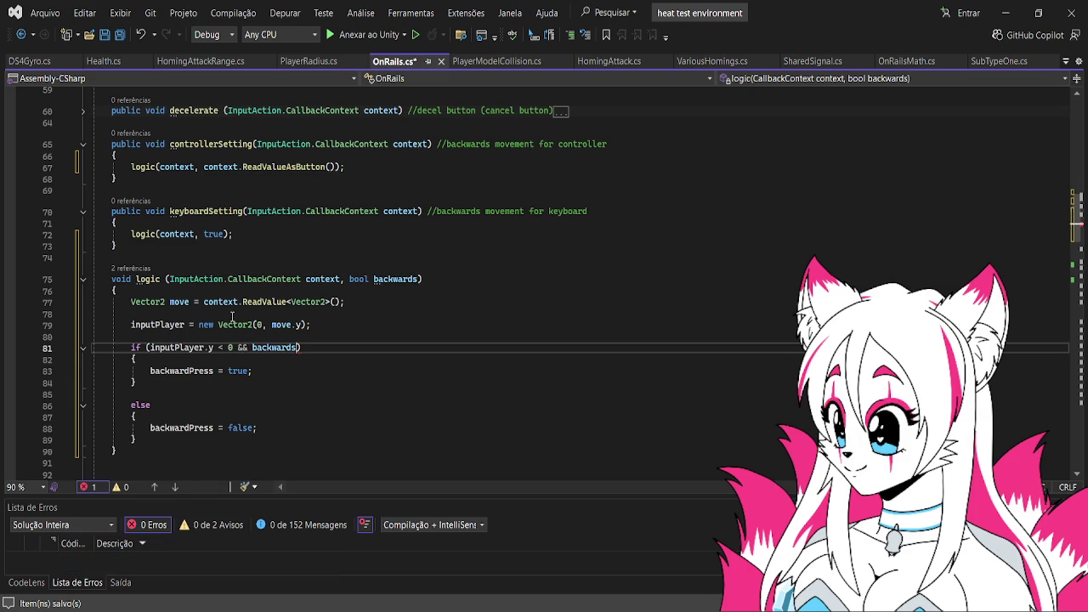
{"action": "scroll", "coordinate": [231, 224], "scroll_direction": "down", "scroll_amount": 1}
{"action": "scroll", "coordinate": [231, 225], "scroll_direction": "down", "scroll_amount": 1}
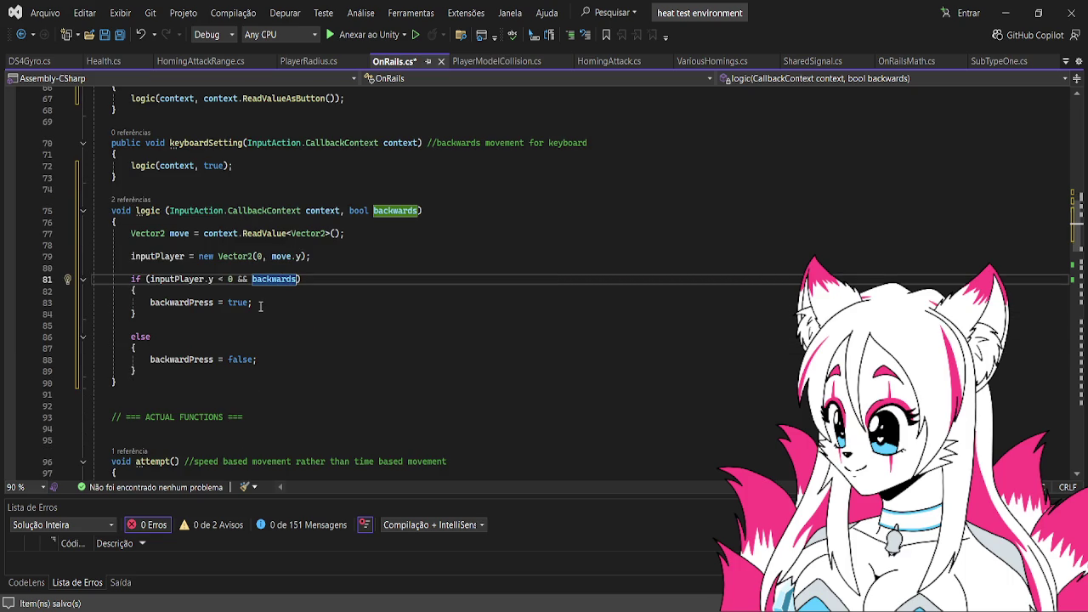
{"action": "scroll", "coordinate": [259, 304], "scroll_direction": "down", "scroll_amount": 1}
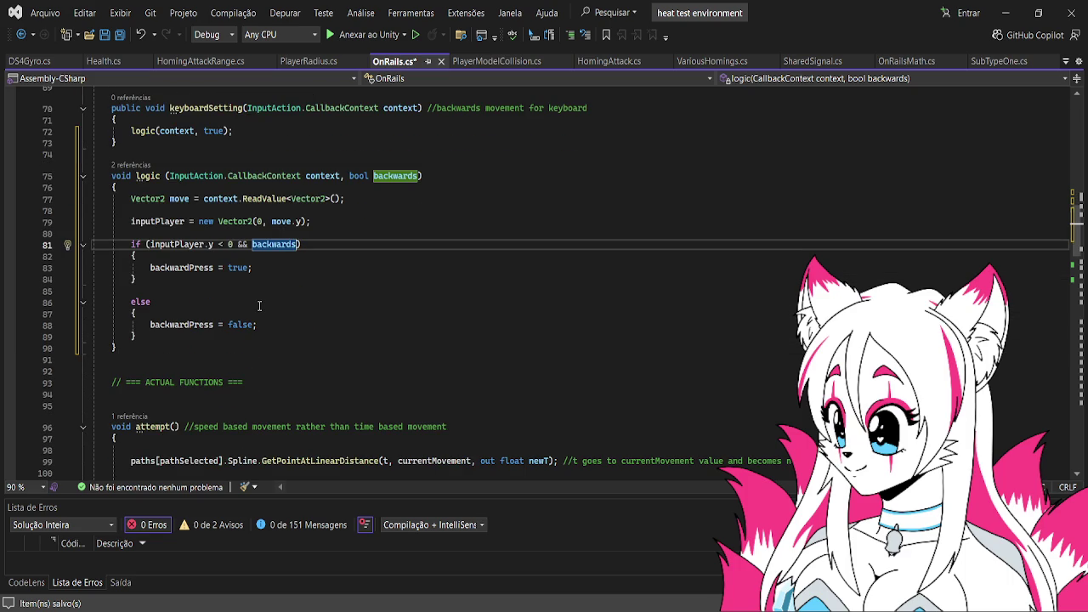
{"action": "left_click", "coordinate": [906, 61]}
{"action": "scroll", "coordinate": [544, 204], "scroll_direction": "up", "scroll_amount": 3}
{"action": "scroll", "coordinate": [500, 227], "scroll_direction": "down", "scroll_amount": 2}
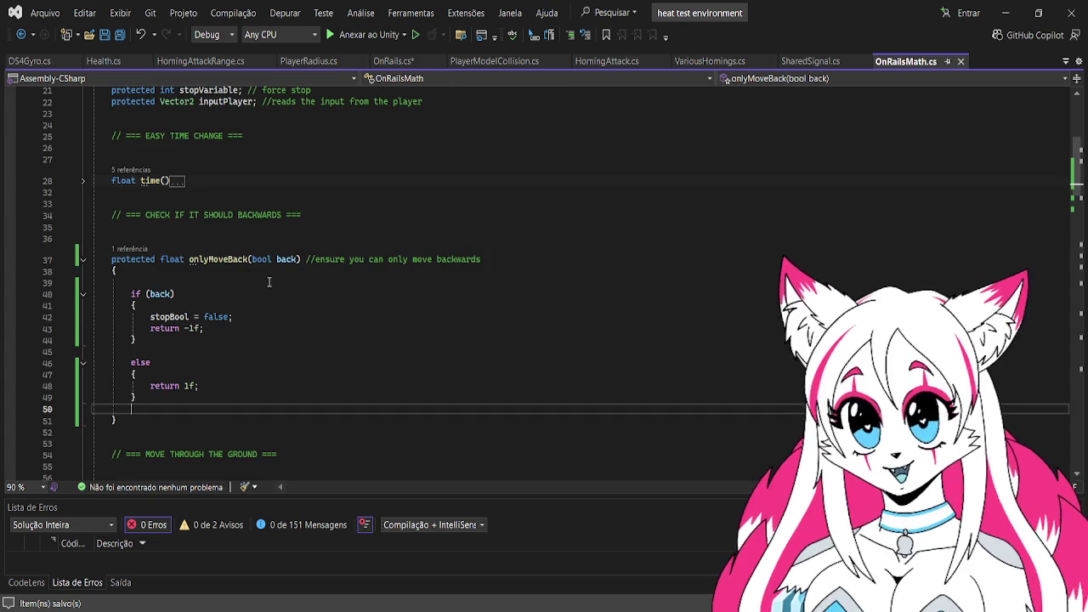
{"action": "scroll", "coordinate": [264, 279], "scroll_direction": "down", "scroll_amount": 1}
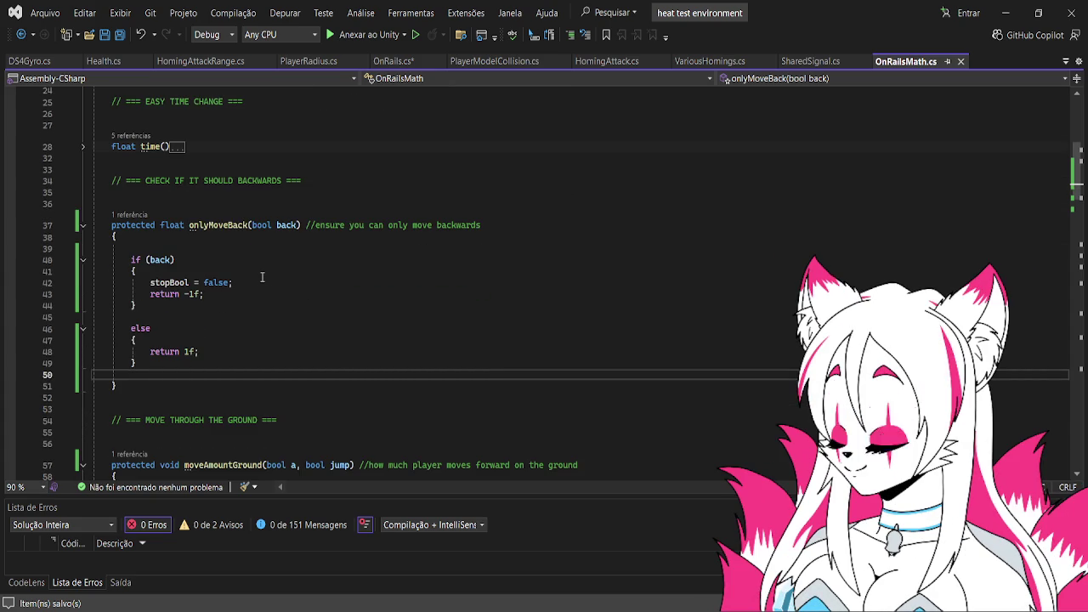
{"action": "scroll", "coordinate": [261, 278], "scroll_direction": "down", "scroll_amount": 1}
{"action": "scroll", "coordinate": [261, 277], "scroll_direction": "down", "scroll_amount": 1}
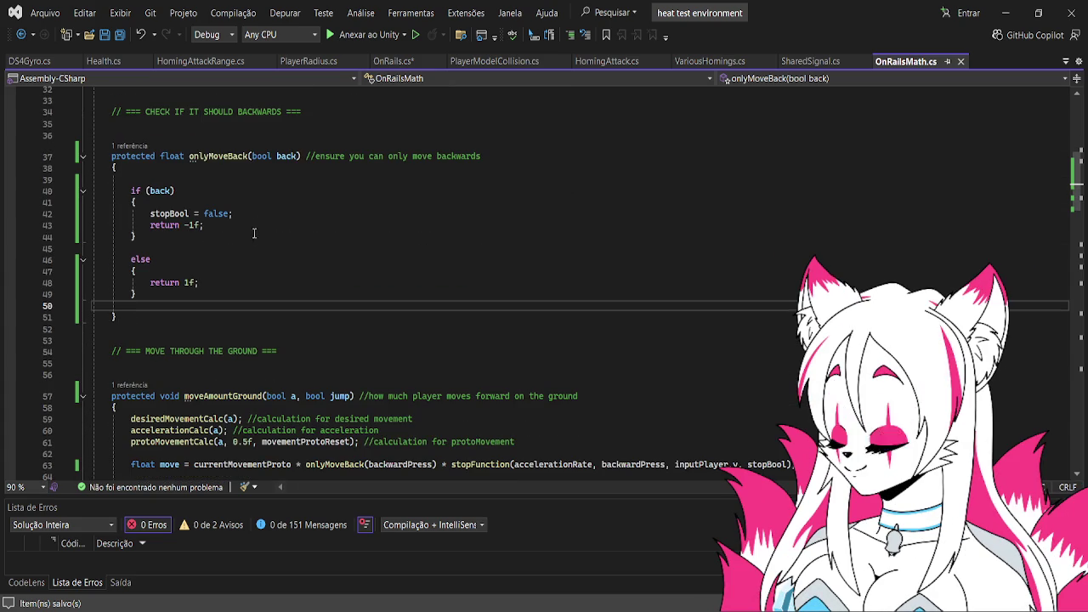
{"action": "left_click", "coordinate": [827, 61]}
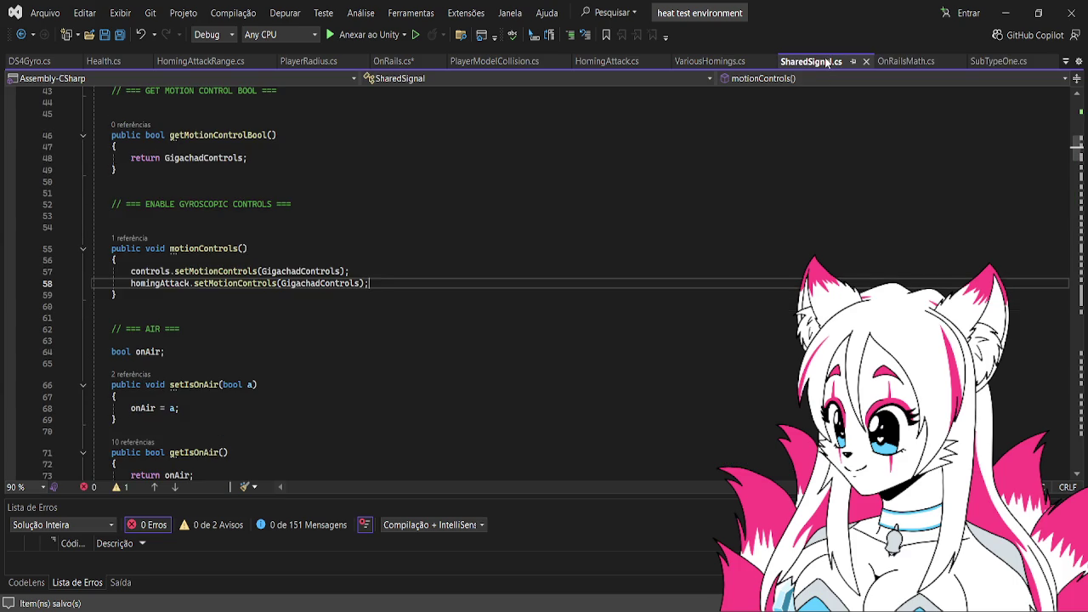
{"action": "left_click", "coordinate": [714, 61]}
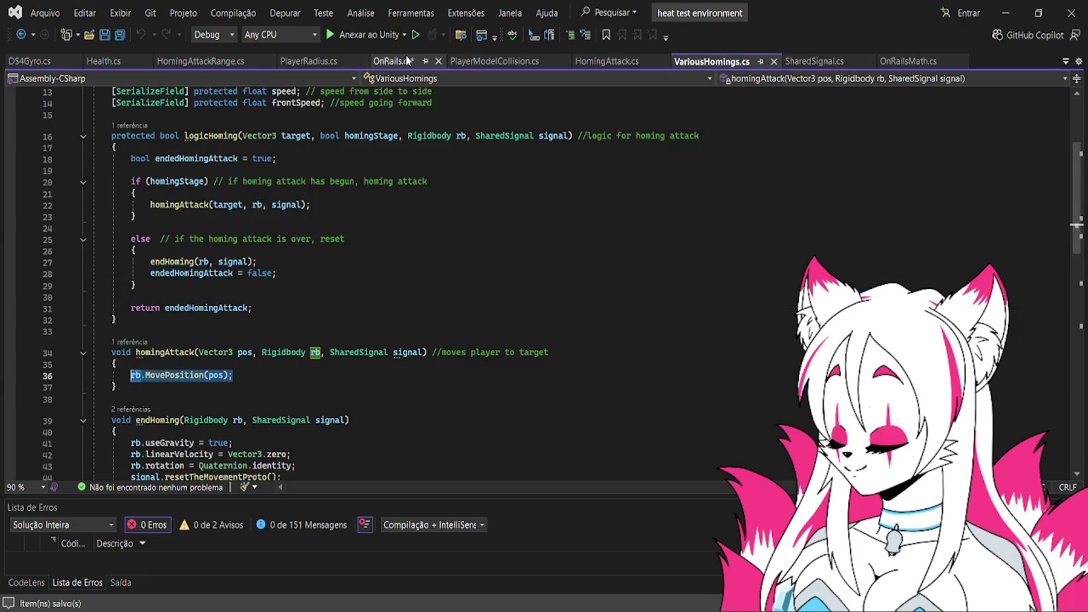
{"action": "left_click", "coordinate": [393, 62]}
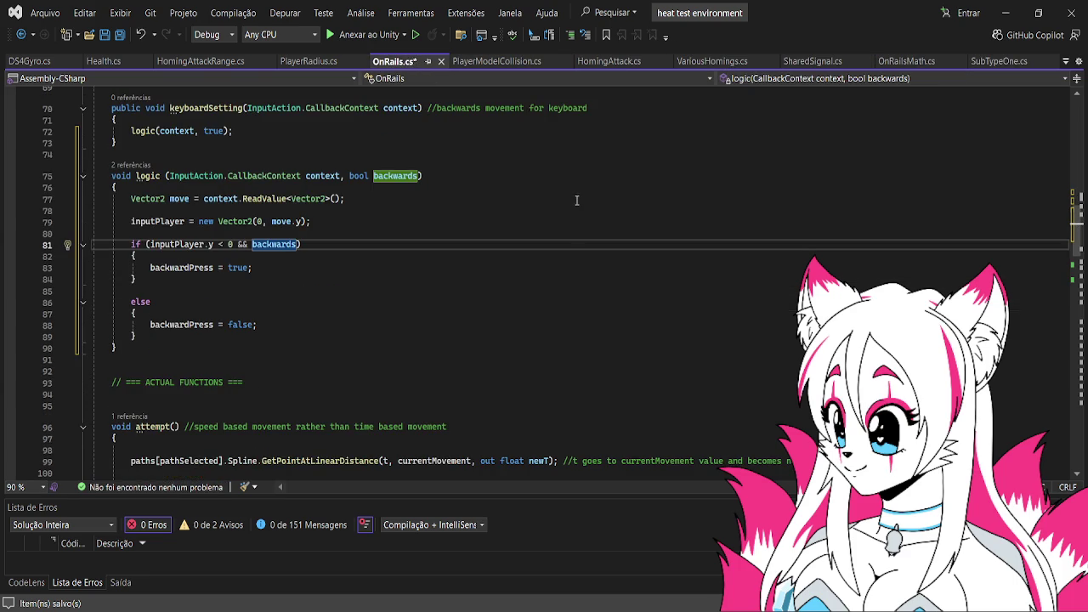
- Expand the decelerate method to review its body
{"action": "scroll", "coordinate": [576, 198], "scroll_direction": "up", "scroll_amount": 4}
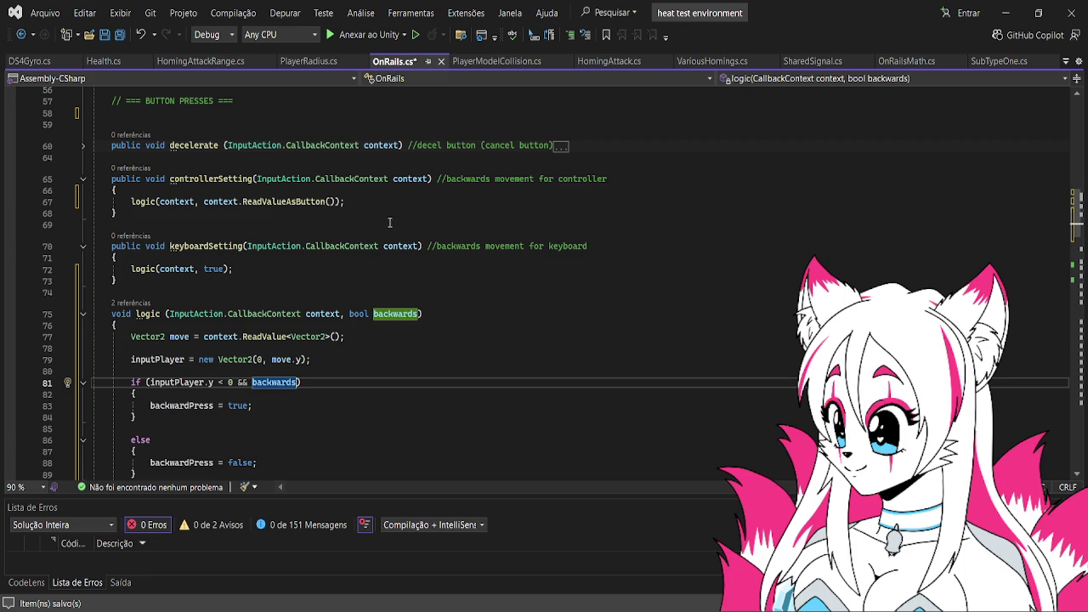
{"action": "left_click", "coordinate": [244, 123]}
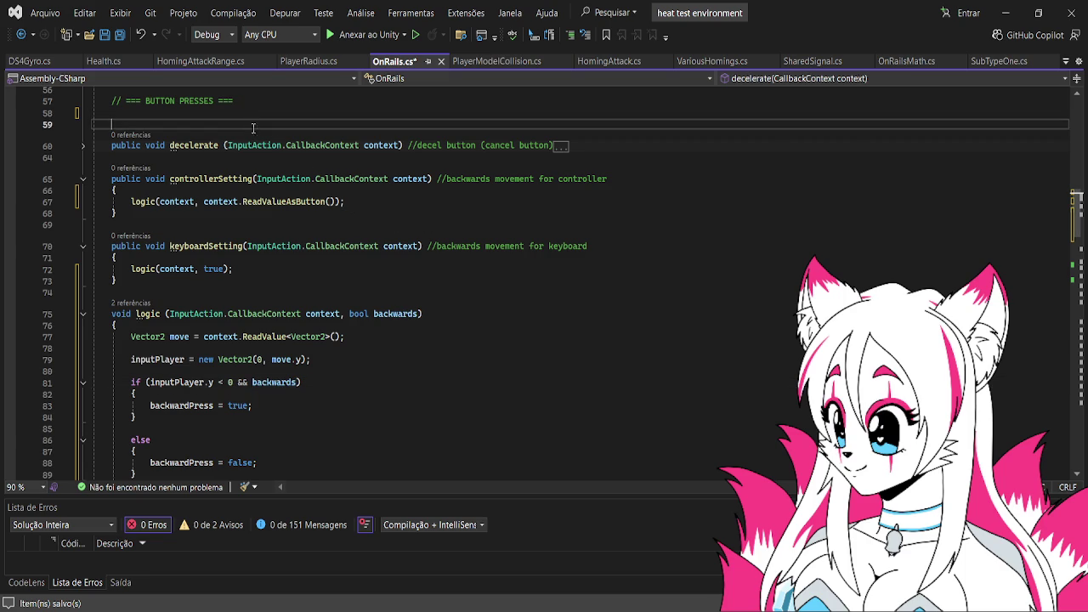
{"action": "left_click", "coordinate": [96, 144]}
{"action": "left_click", "coordinate": [84, 147]}
{"action": "left_click", "coordinate": [84, 147]}
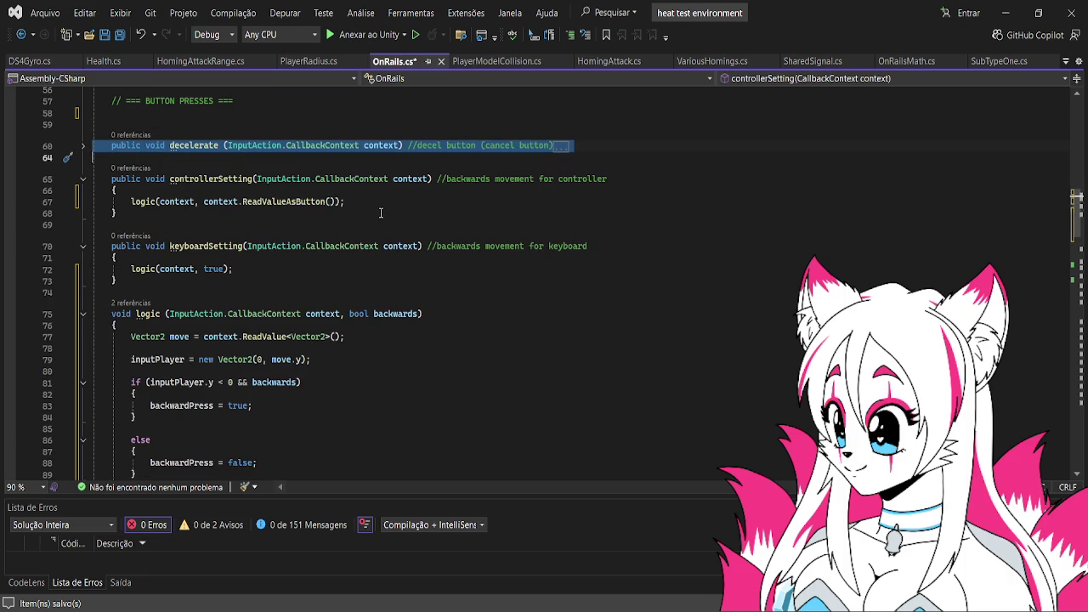
- Replace controllerSetting's context.ReadValueAsButton() argument with decelBool and save OnRails.cs
{"action": "left_click_drag", "start_coordinate": [338, 201], "coordinate": [204, 202]}
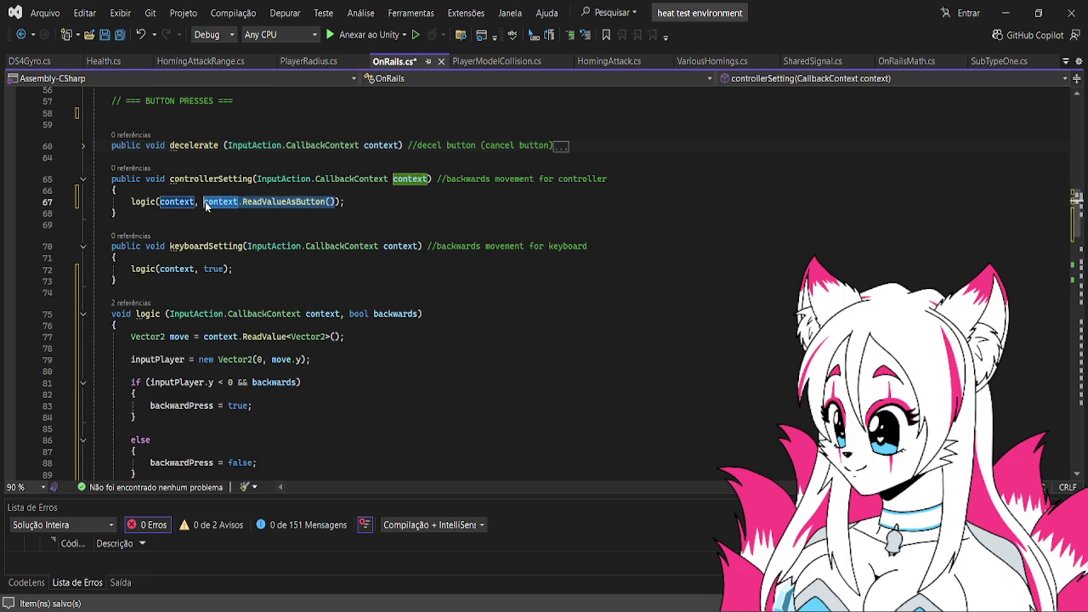
{"action": "key", "text": "BackSpace"}
{"action": "type", "text": "decelBool"}
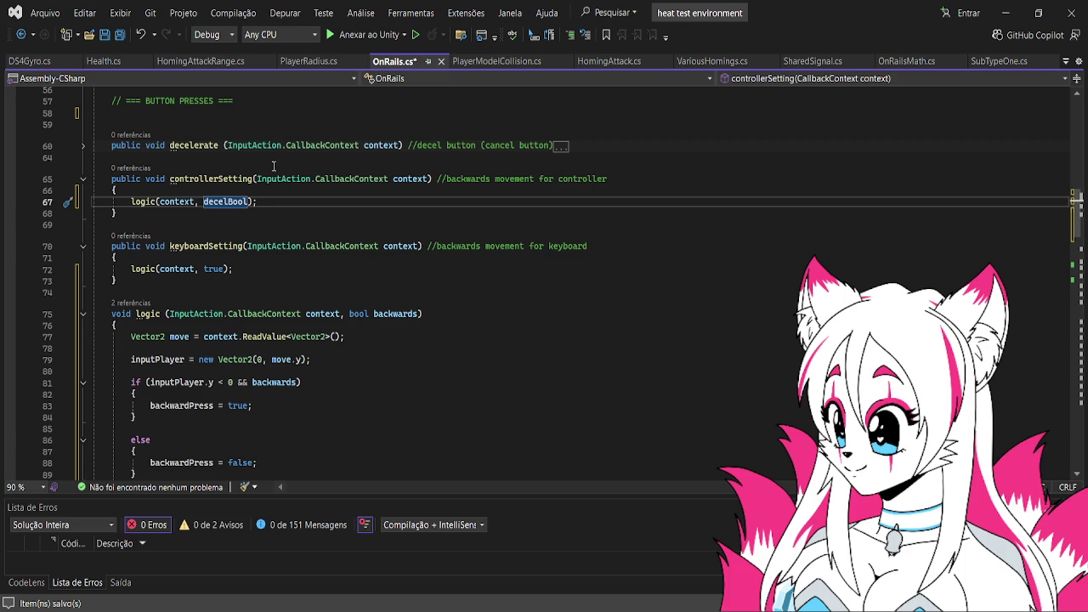
{"action": "scroll", "coordinate": [158, 145], "scroll_direction": "up", "scroll_amount": 2}
{"action": "scroll", "coordinate": [151, 219], "scroll_direction": "down", "scroll_amount": 4}
{"action": "scroll", "coordinate": [237, 226], "scroll_direction": "up", "scroll_amount": 1}
{"action": "scroll", "coordinate": [237, 225], "scroll_direction": "down", "scroll_amount": 1}
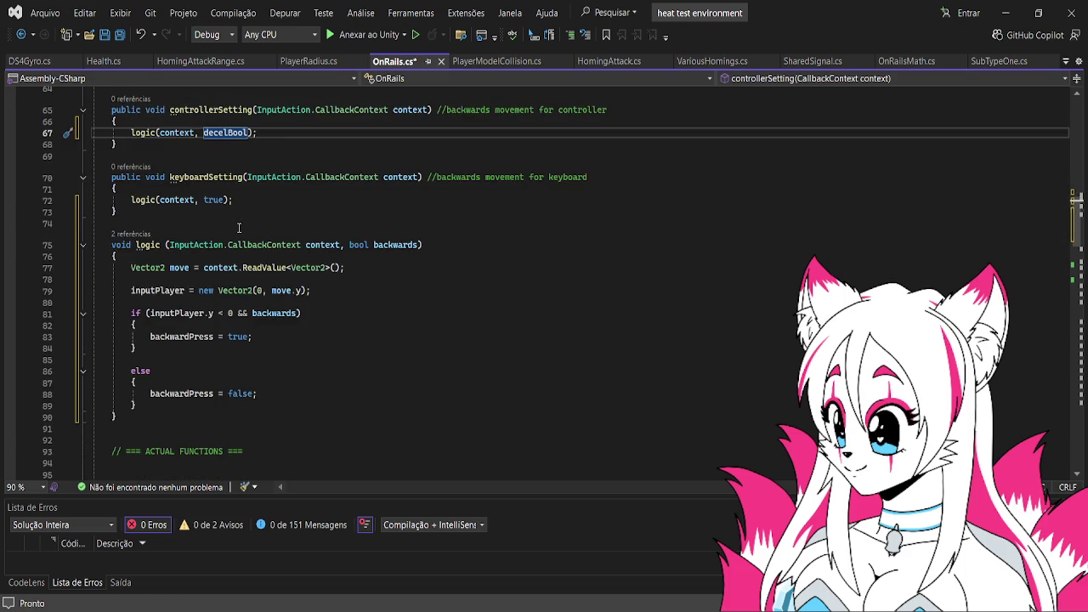
{"action": "scroll", "coordinate": [449, 180], "scroll_direction": "up", "scroll_amount": 3}
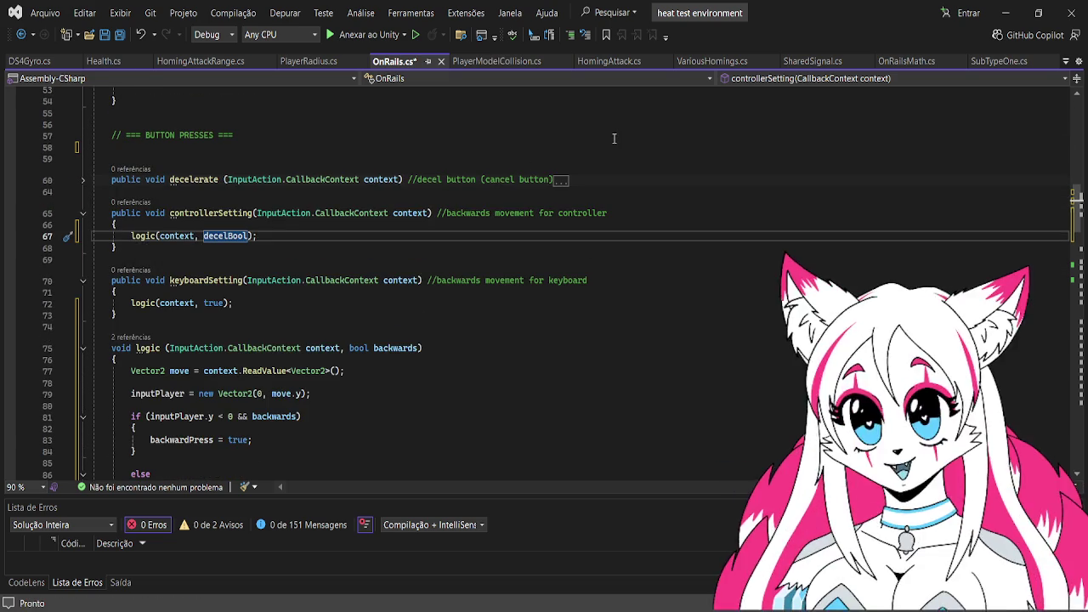
{"action": "key", "text": "ctrl+s"}
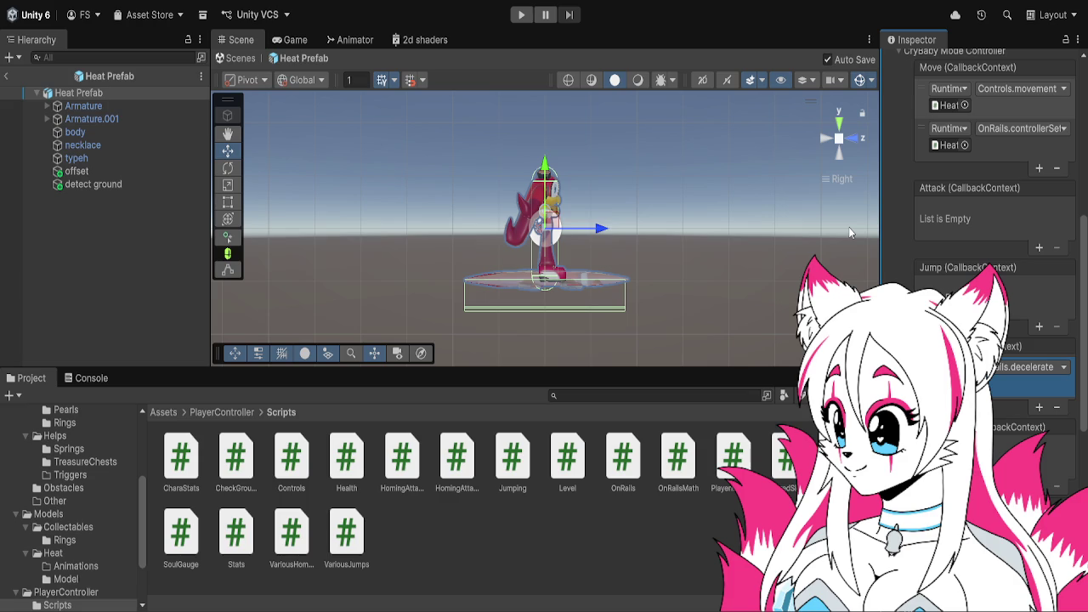
- Play-test backward movement, then check the Console's NullReferenceException at SharedSignal.cs line 58
{"action": "left_click", "coordinate": [521, 15]}
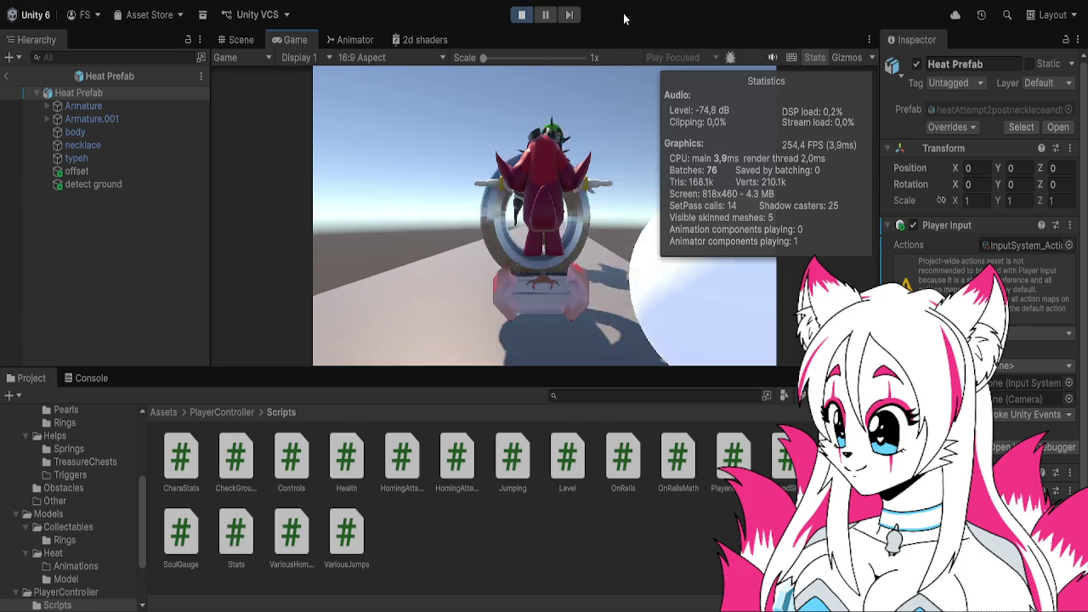
{"action": "left_click", "coordinate": [521, 14]}
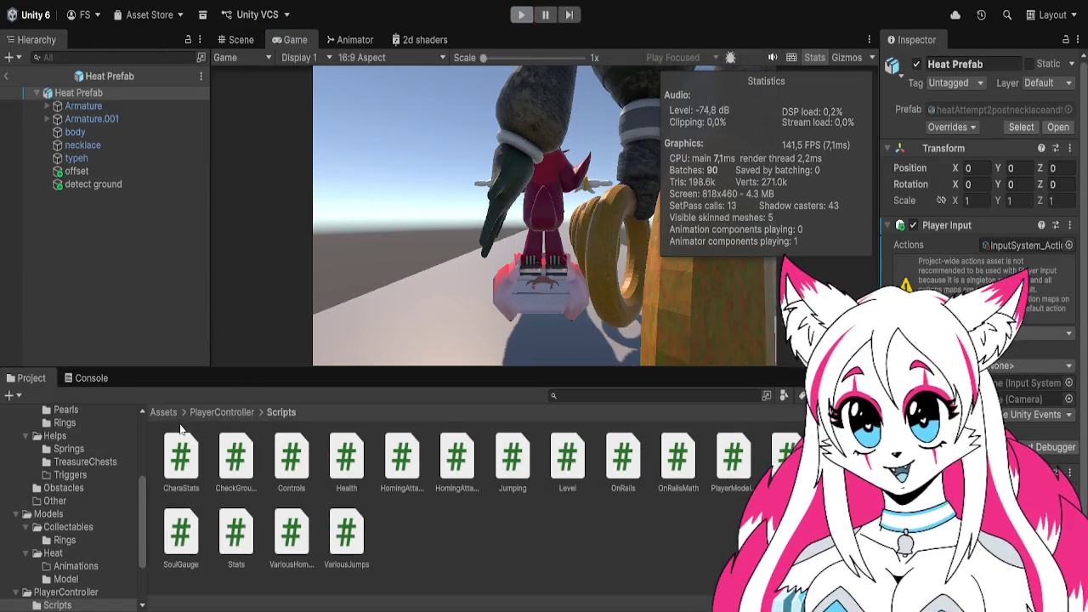
{"action": "left_click", "coordinate": [103, 382]}
{"action": "left_click", "coordinate": [31, 377]}
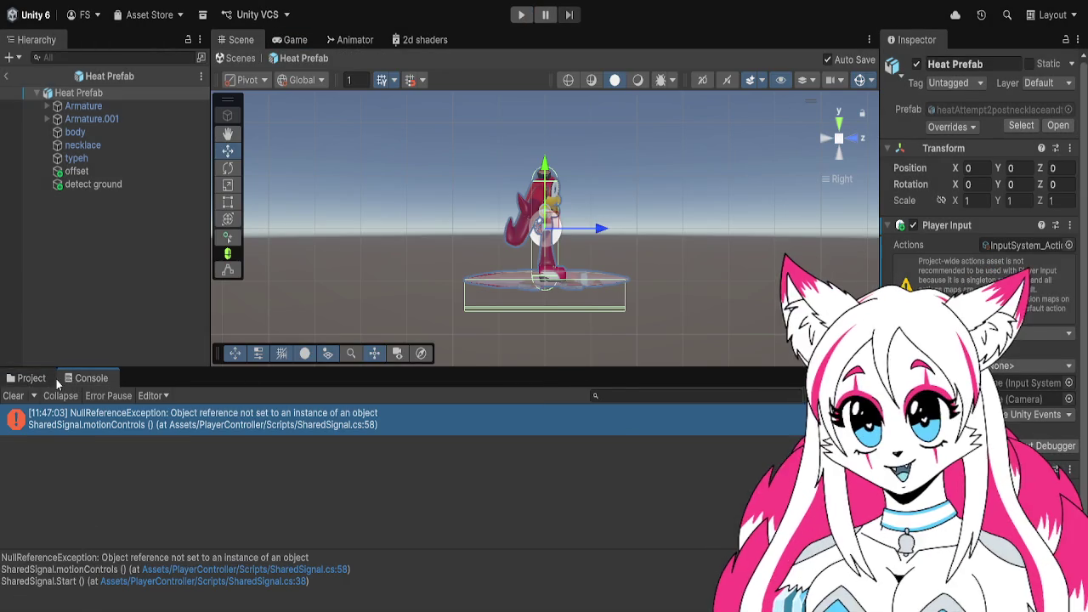